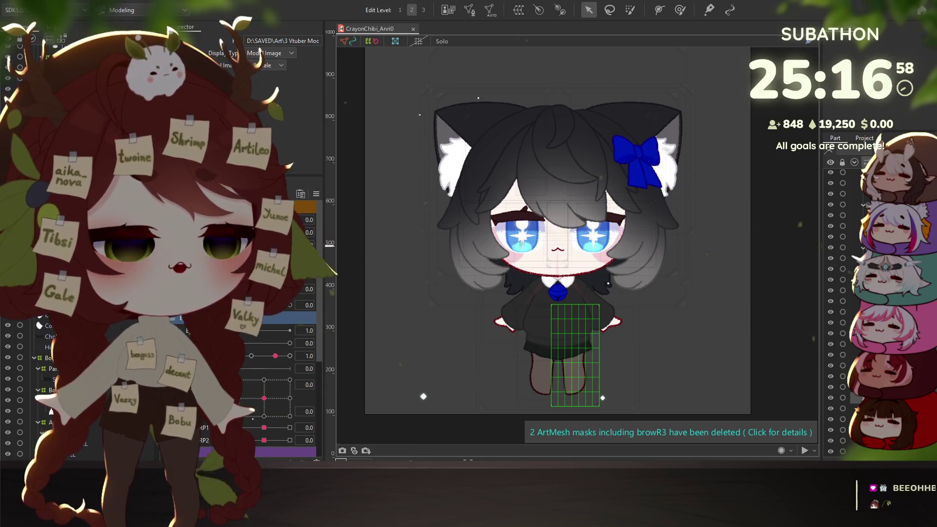
- Step through the hair strand, CryShineBig, TearsSmallL and PoutLineL meshes, ending on the small mouth mesh
{"action": "left_click", "coordinate": [598, 166]}
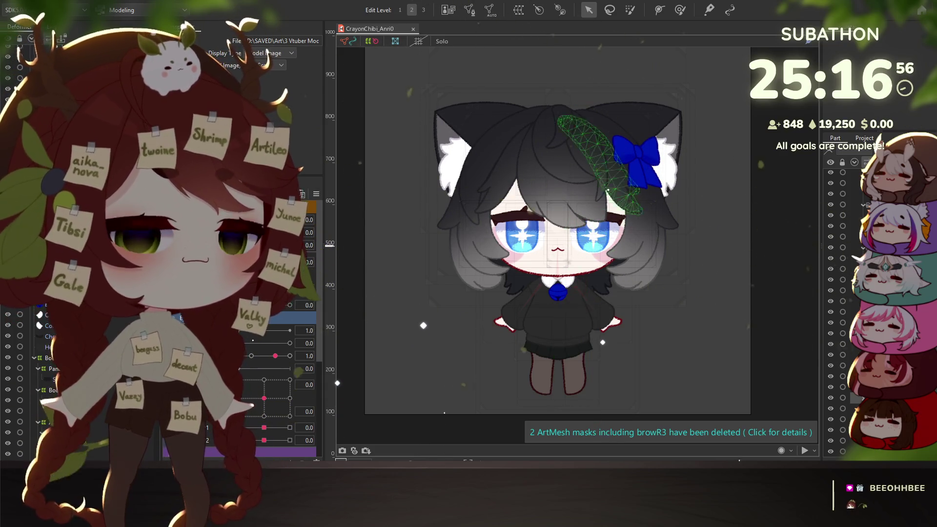
{"action": "key", "text": "Escape"}
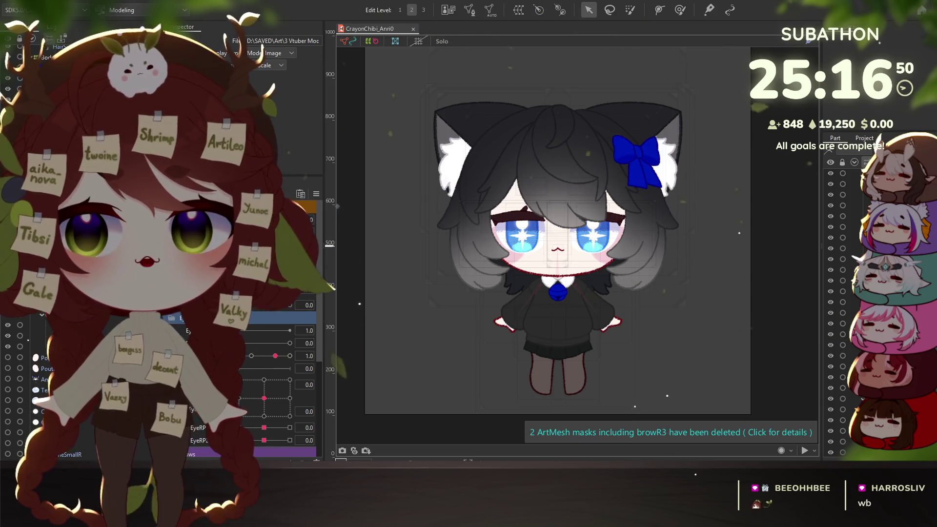
{"action": "left_click", "coordinate": [522, 229]}
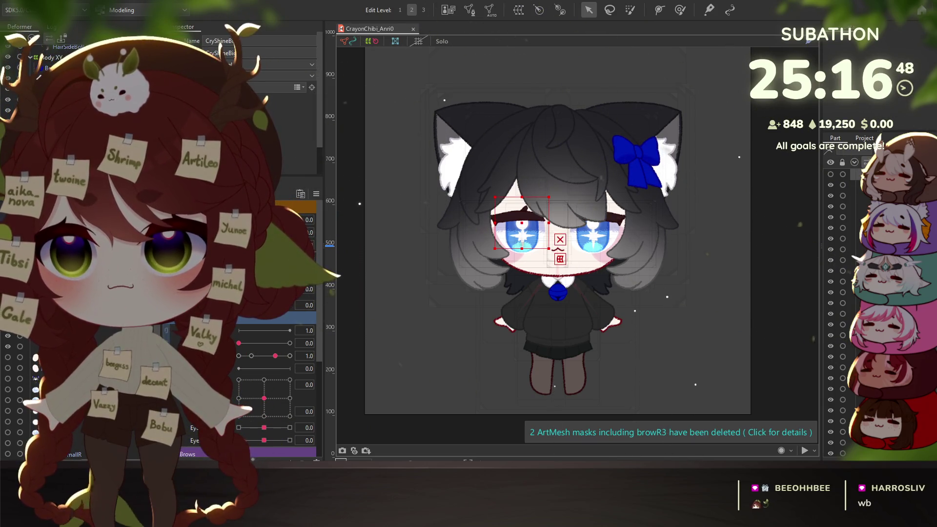
{"action": "left_click", "coordinate": [592, 250]}
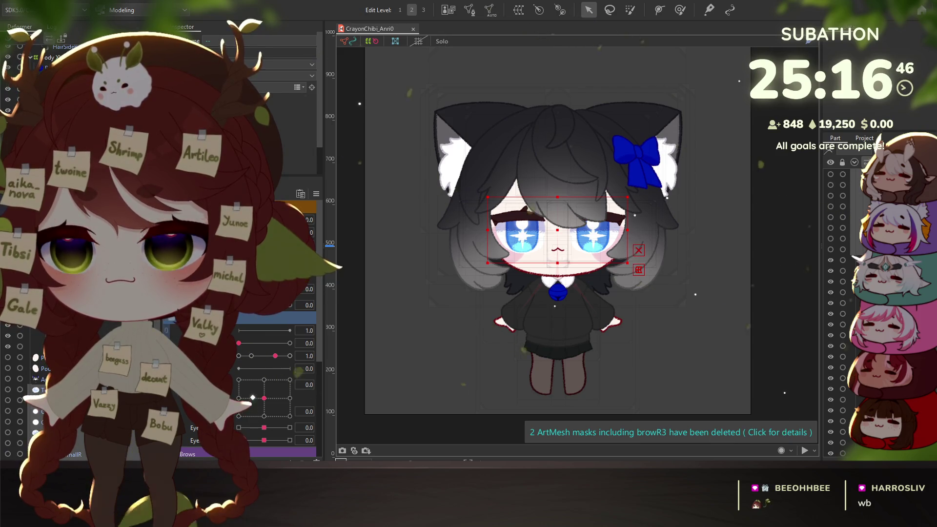
{"action": "left_click", "coordinate": [557, 250]}
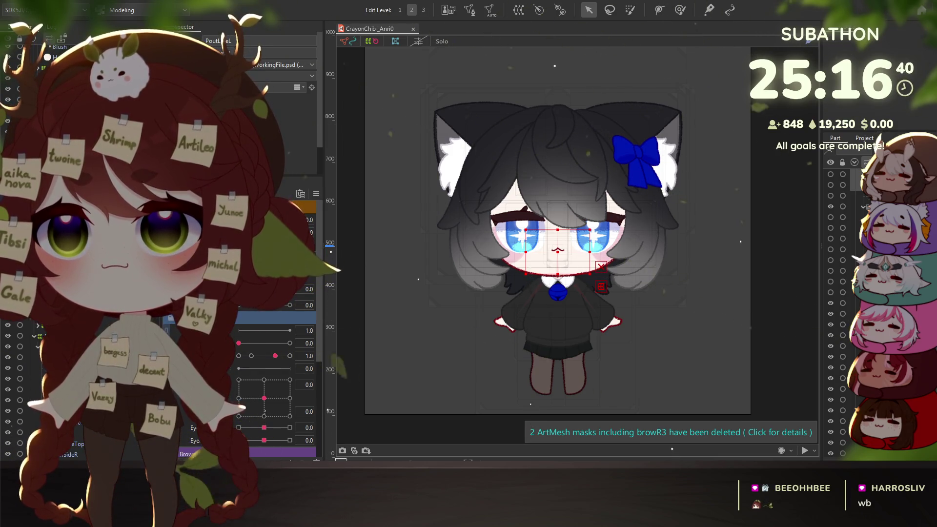
{"action": "left_click", "coordinate": [557, 246]}
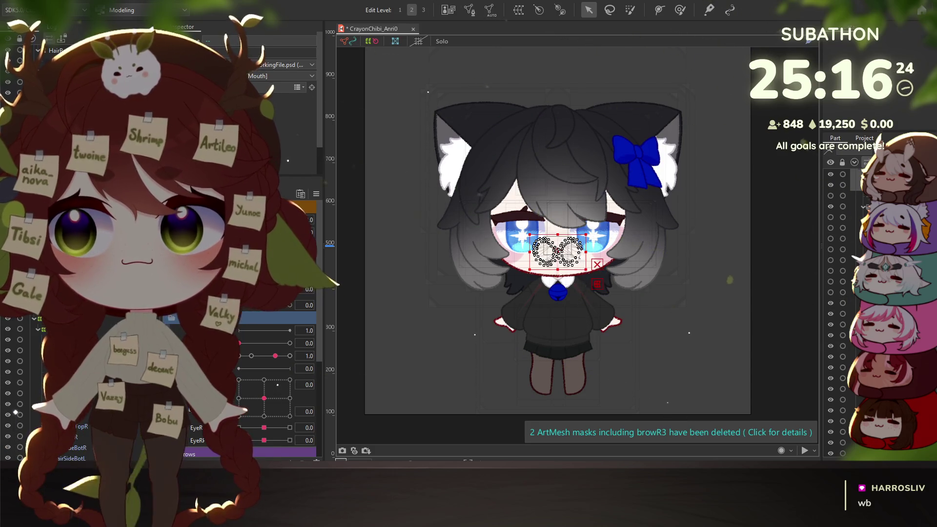
- Undo four times to clear both dense vertex clusters from the mouth mesh
{"action": "key", "text": "ctrl+z"}
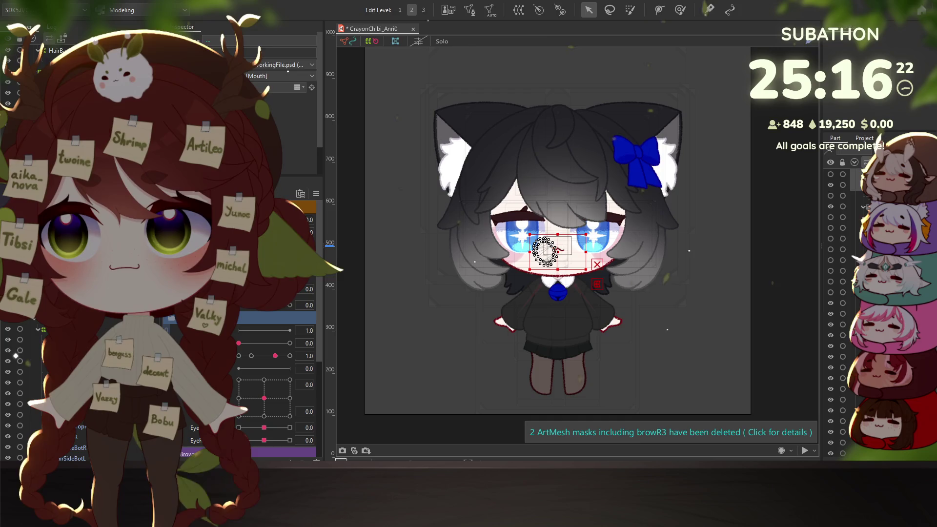
{"action": "key", "text": "ctrl+z"}
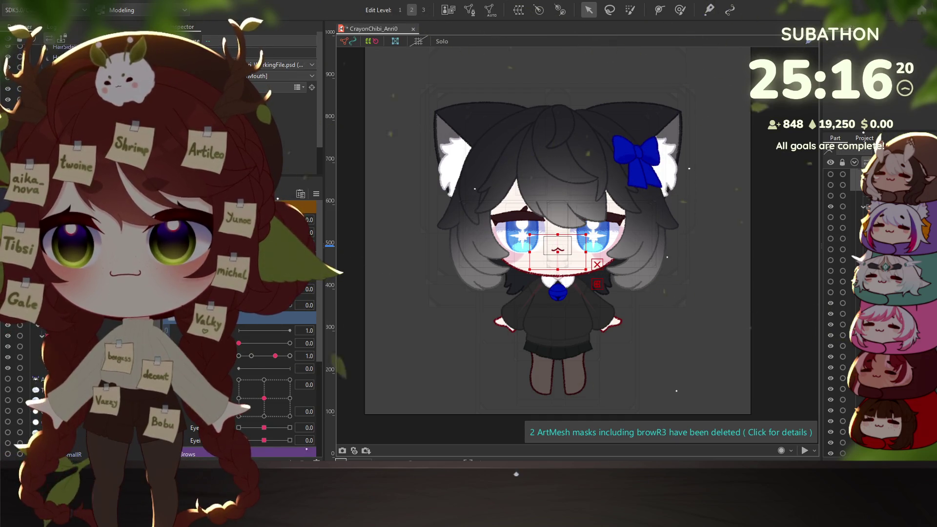
{"action": "key", "text": "ctrl+z"}
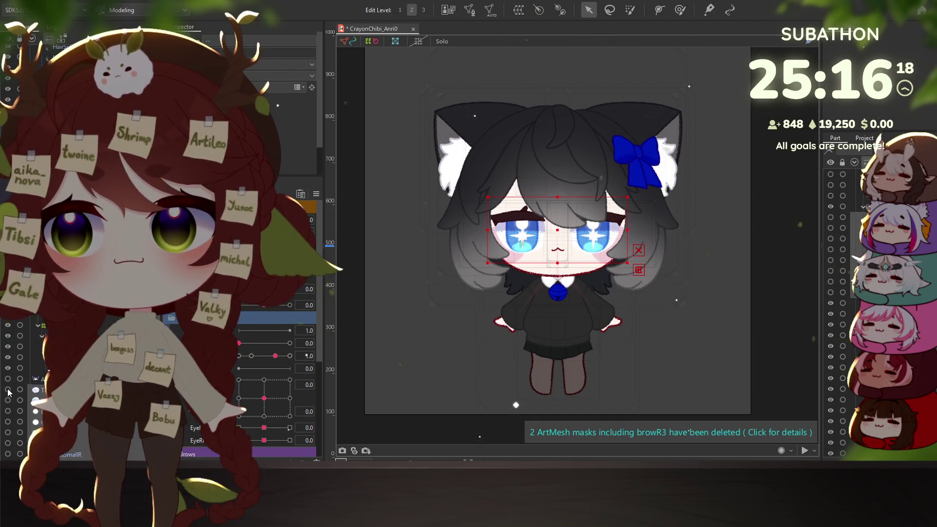
{"action": "key", "text": "ctrl+z"}
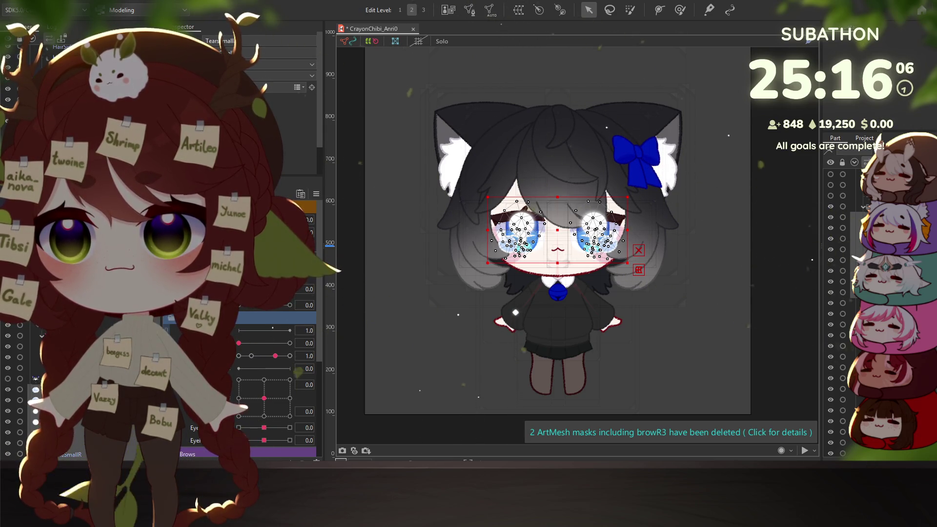
{"action": "left_click", "coordinate": [592, 249]}
{"action": "left_click", "coordinate": [592, 246]}
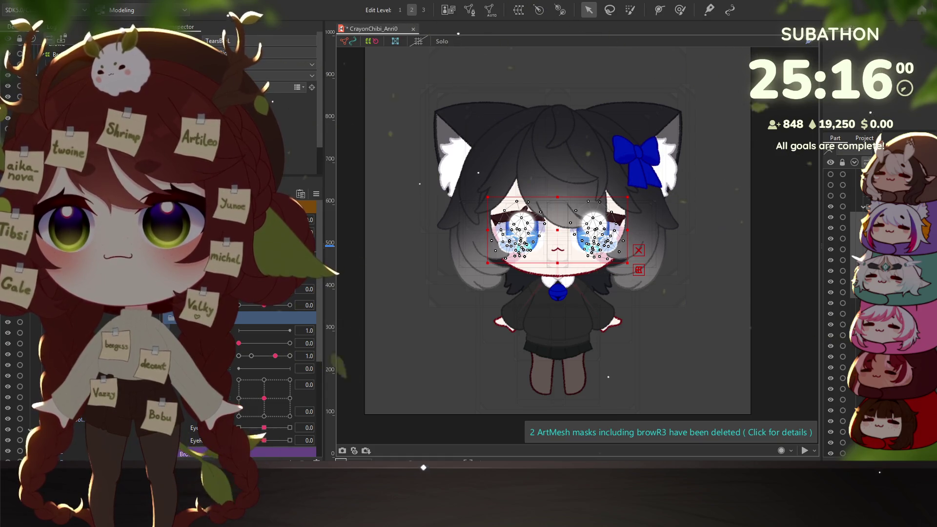
{"action": "left_click", "coordinate": [591, 247]}
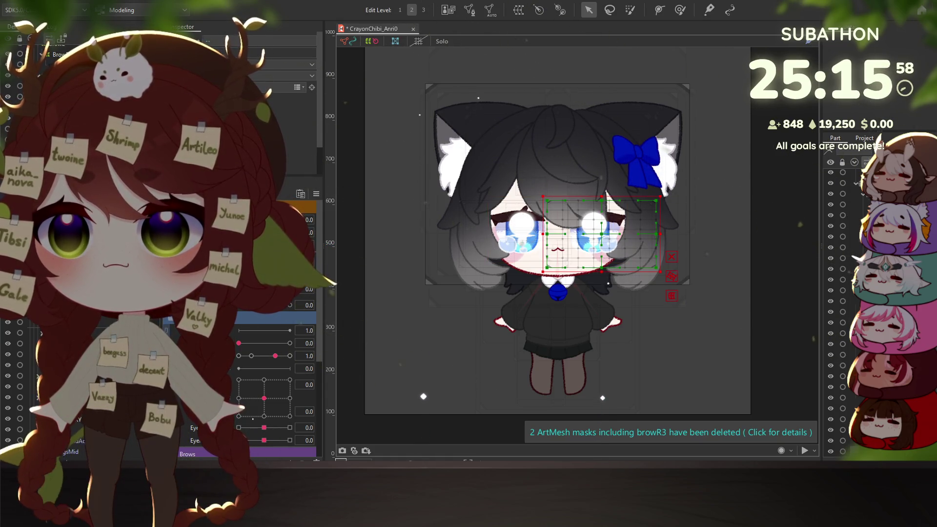
{"action": "left_click", "coordinate": [608, 190]}
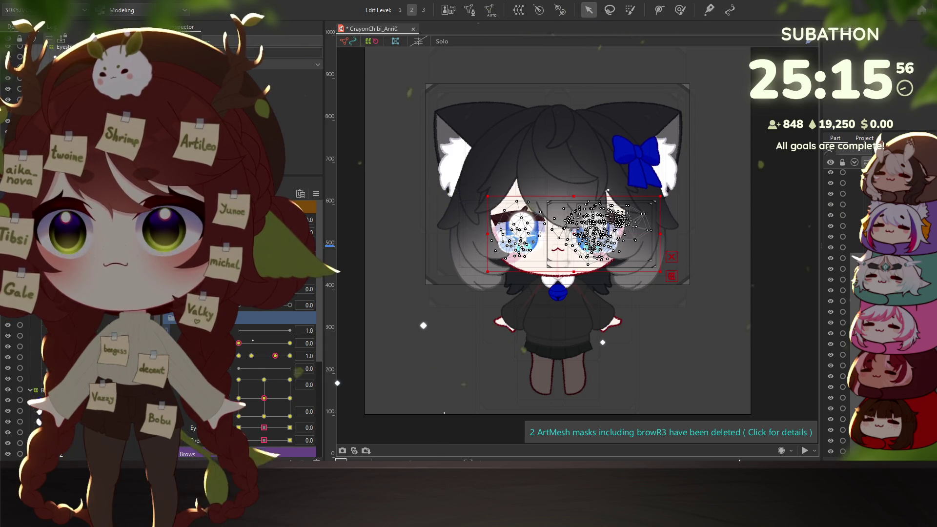
{"action": "left_click", "coordinate": [513, 234]}
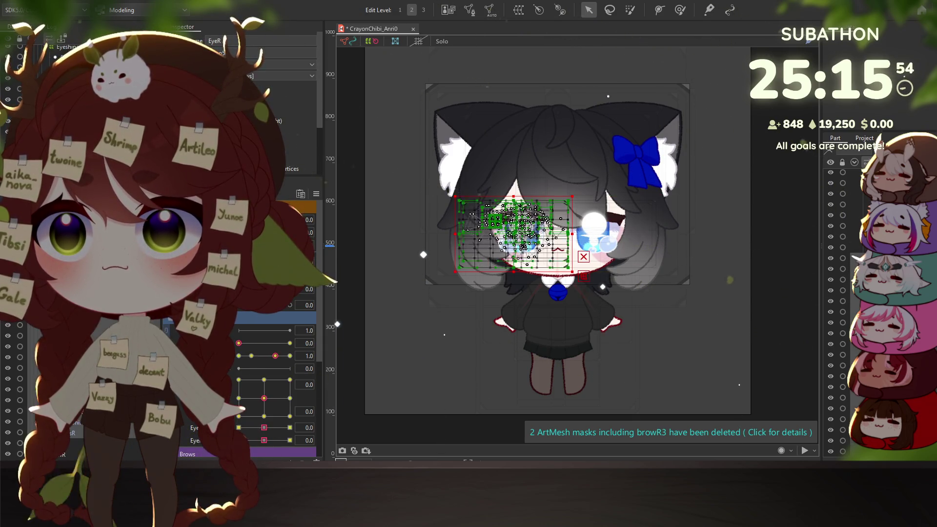
{"action": "left_click", "coordinate": [73, 456]}
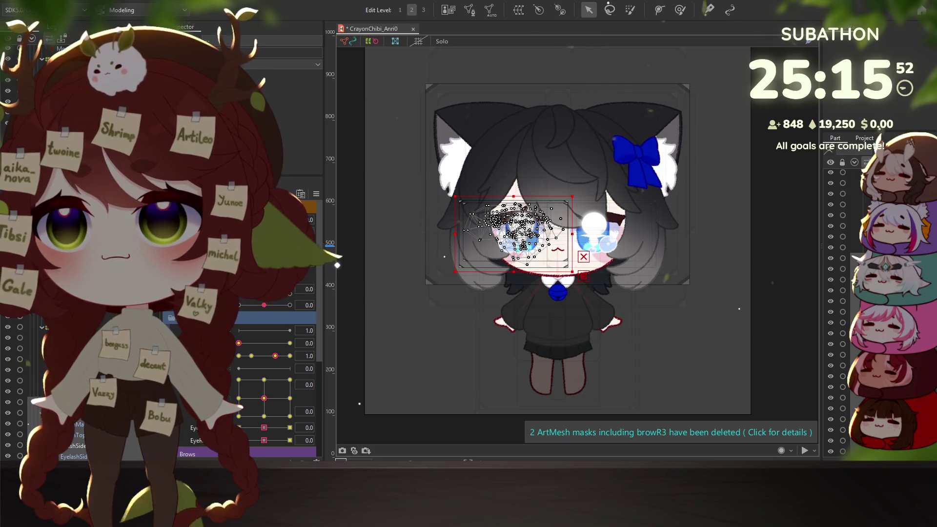
{"action": "left_click", "coordinate": [518, 229]}
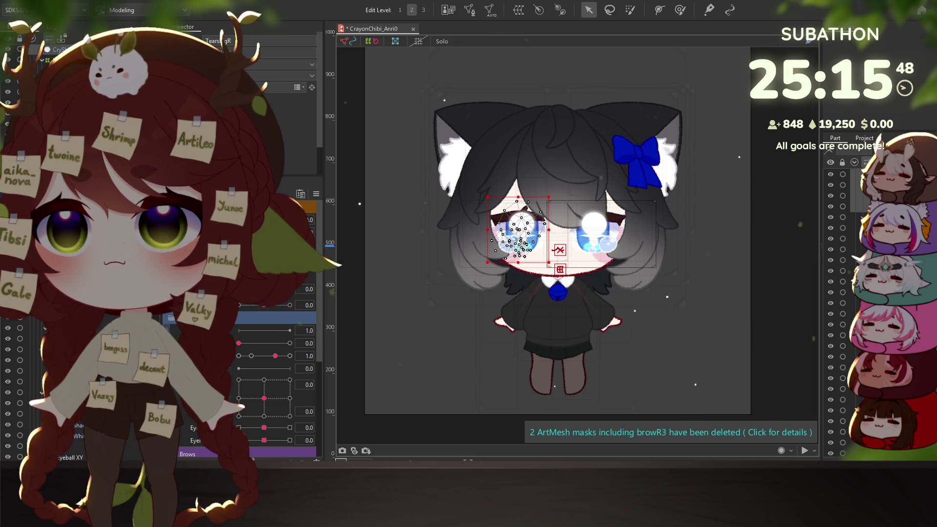
{"action": "left_click", "coordinate": [104, 318]}
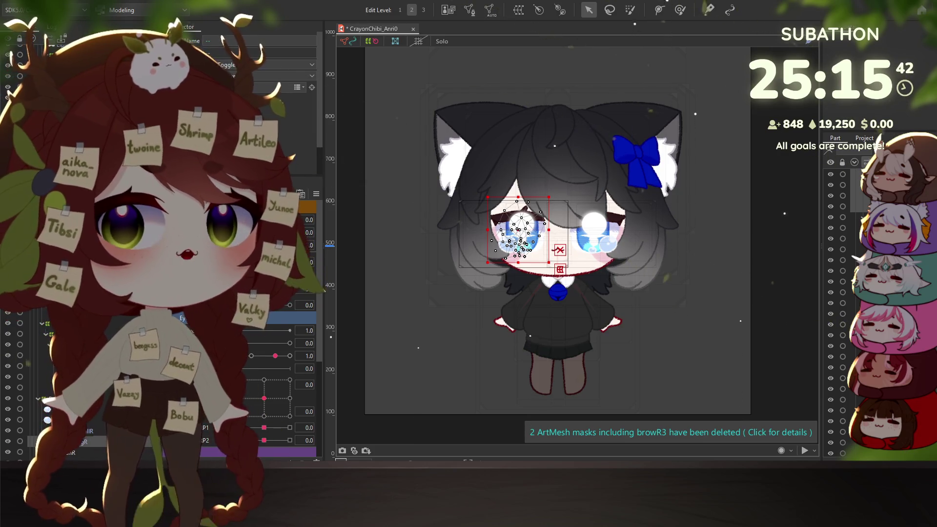
{"action": "left_click", "coordinate": [597, 230]}
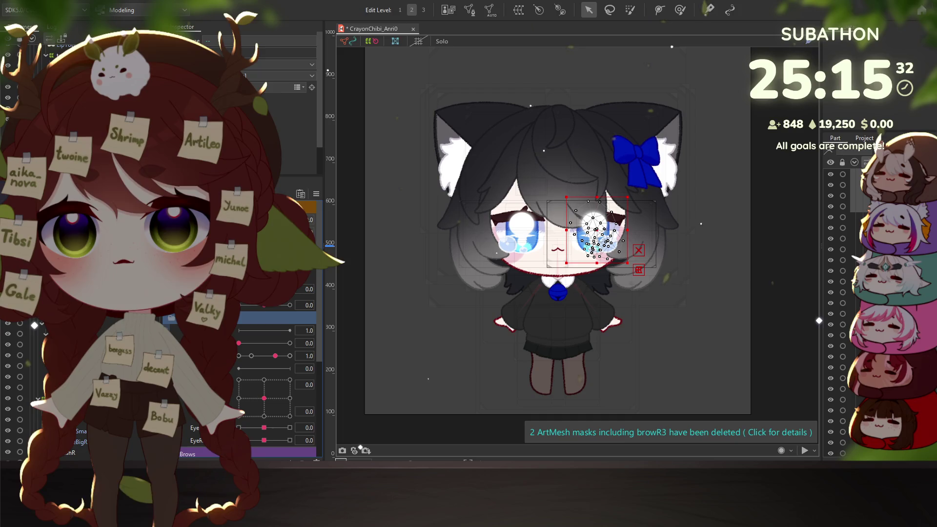
{"action": "scroll", "coordinate": [273, 371], "scroll_direction": "up", "scroll_amount": 1}
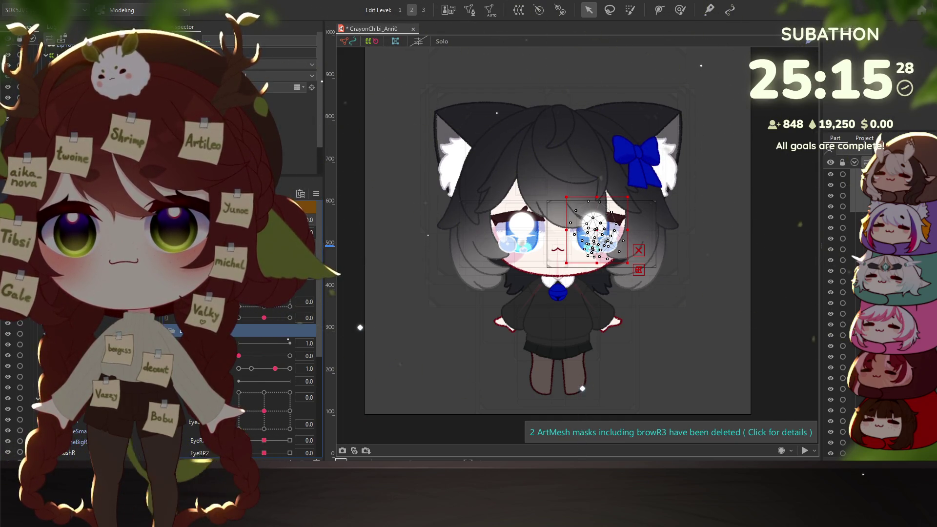
{"action": "scroll", "coordinate": [274, 371], "scroll_direction": "down", "scroll_amount": 3}
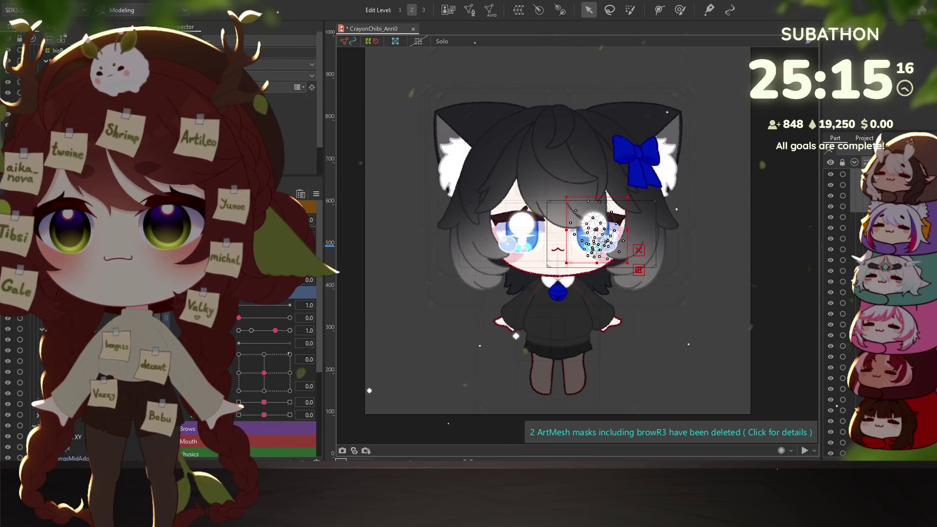
{"action": "scroll", "coordinate": [44, 244], "scroll_direction": "up", "scroll_amount": 1}
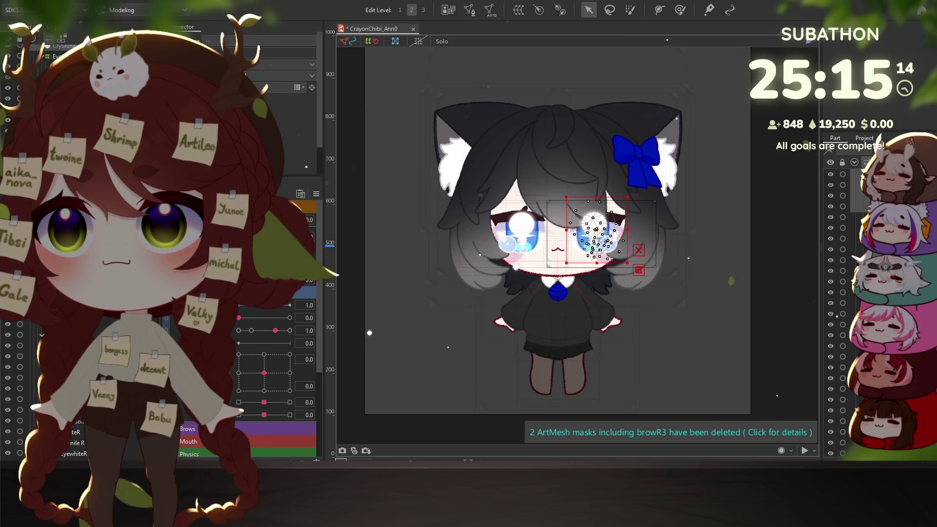
{"action": "left_click", "coordinate": [113, 316], "text": "ctrl"}
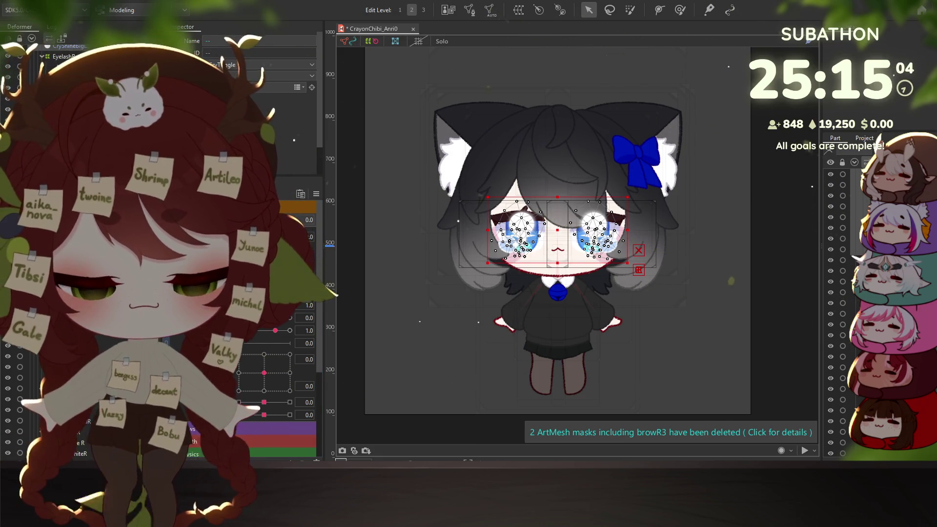
{"action": "scroll", "coordinate": [570, 195], "scroll_direction": "up", "scroll_amount": 5}
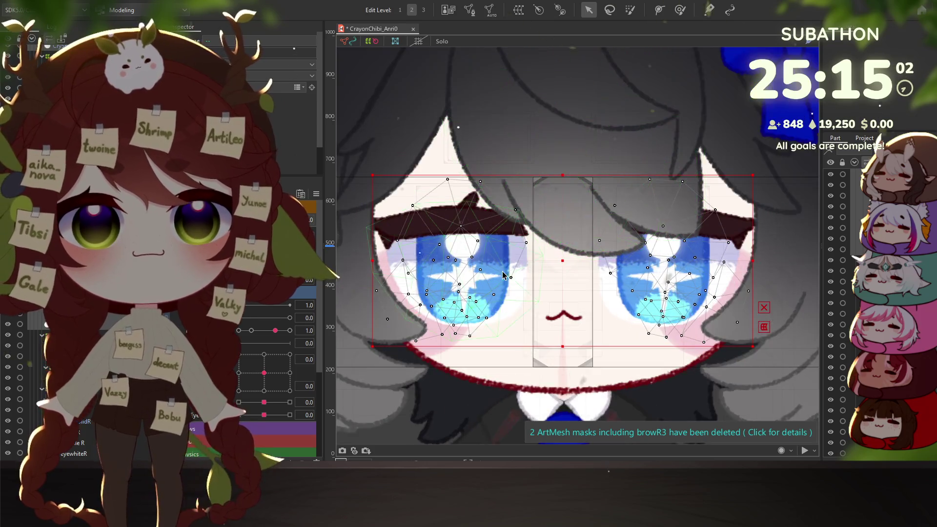
{"action": "scroll", "coordinate": [462, 135], "scroll_direction": "down", "scroll_amount": 3}
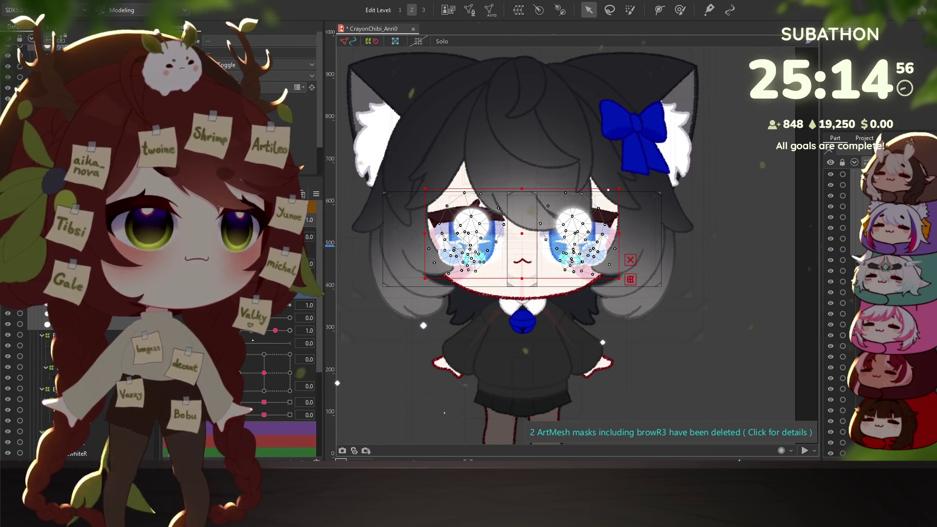
{"action": "left_click", "coordinate": [471, 230]}
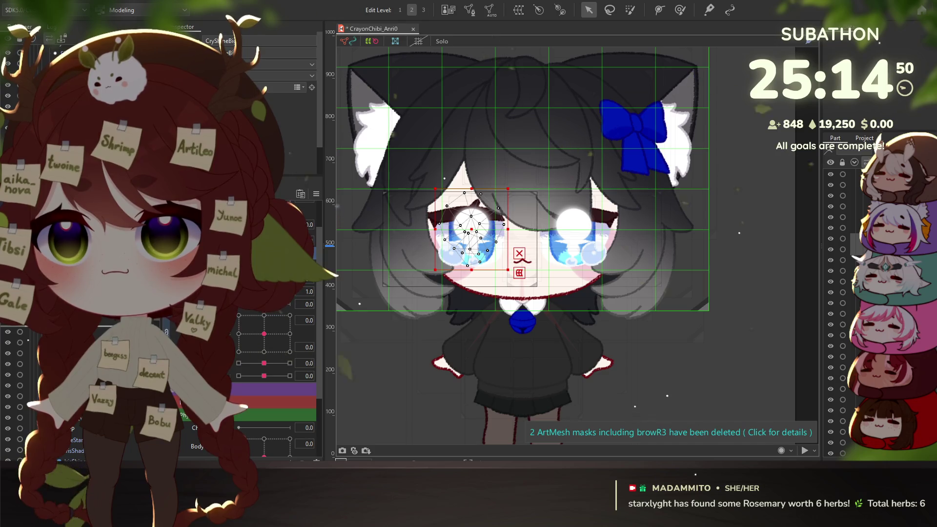
{"action": "left_click", "coordinate": [469, 252]}
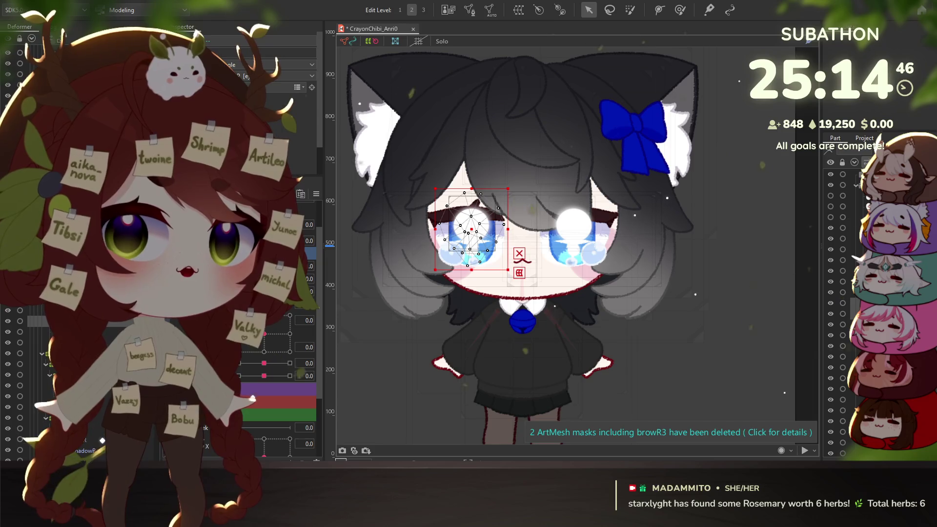
{"action": "left_click", "coordinate": [573, 239], "text": "shift"}
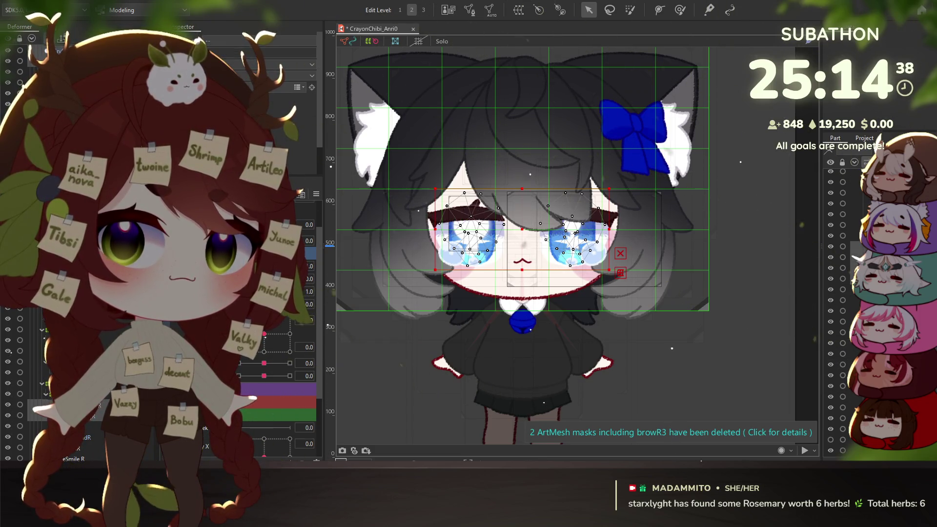
- Browse the ShineR, CryShineSmallR, CryShineSmallL and large eye shine meshes and the eye toggle deformer
{"action": "left_click", "coordinate": [74, 426]}
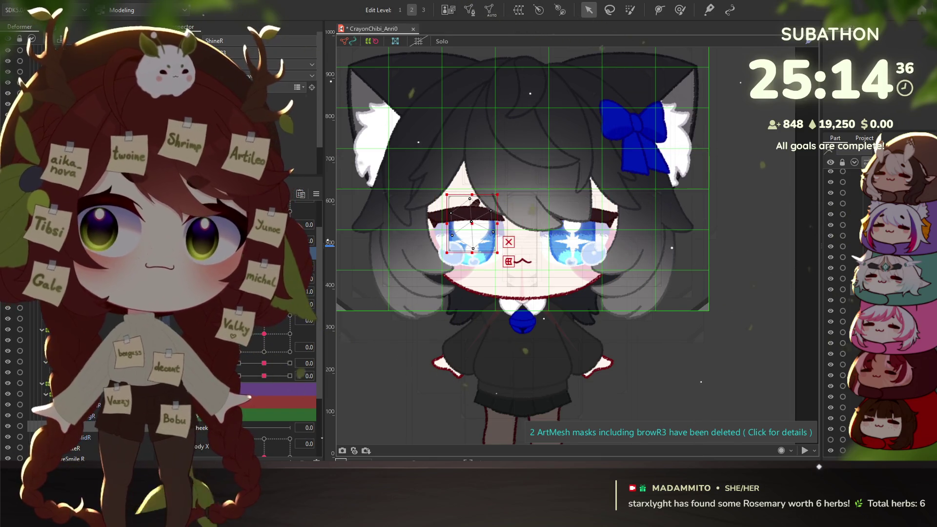
{"action": "left_click", "coordinate": [73, 414]}
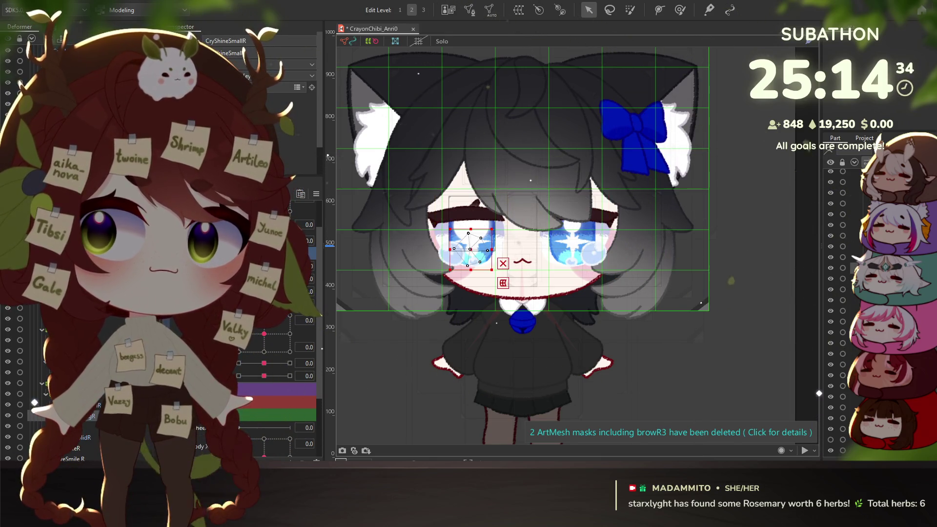
{"action": "left_click", "coordinate": [74, 404]}
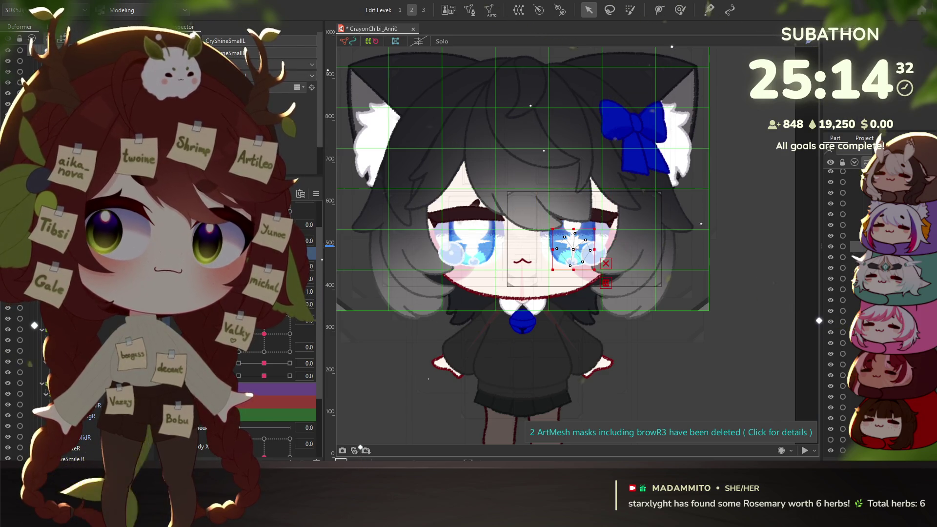
{"action": "left_click", "coordinate": [73, 393]}
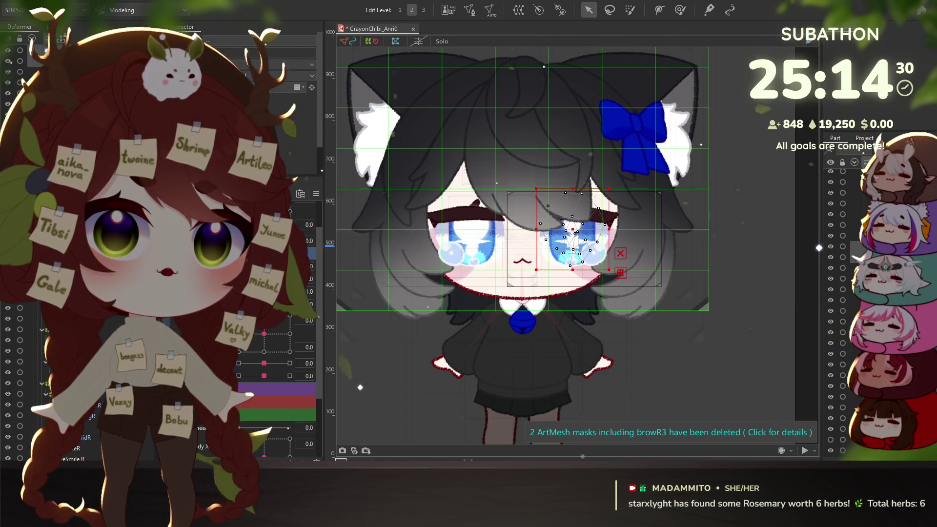
{"action": "scroll", "coordinate": [837, 312], "scroll_direction": "down", "scroll_amount": 3}
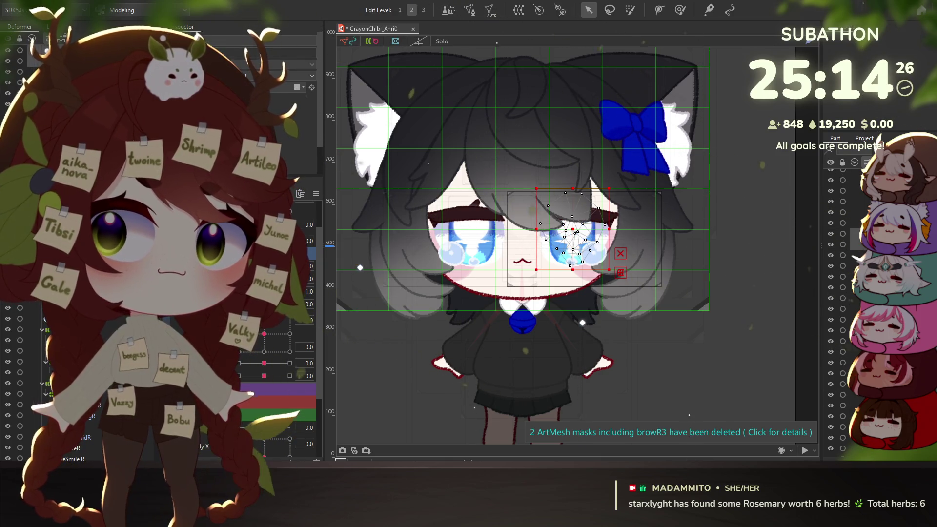
{"action": "left_click", "coordinate": [837, 235]}
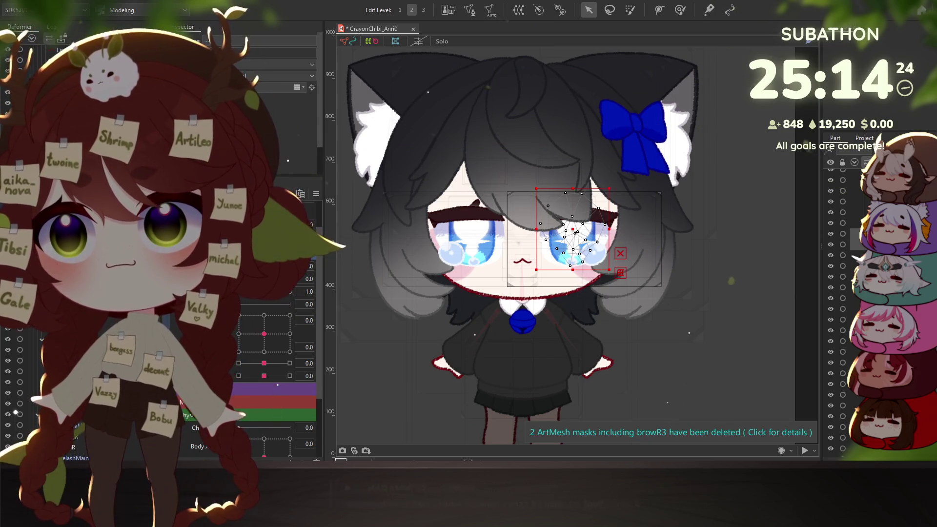
{"action": "left_click", "coordinate": [16, 384]}
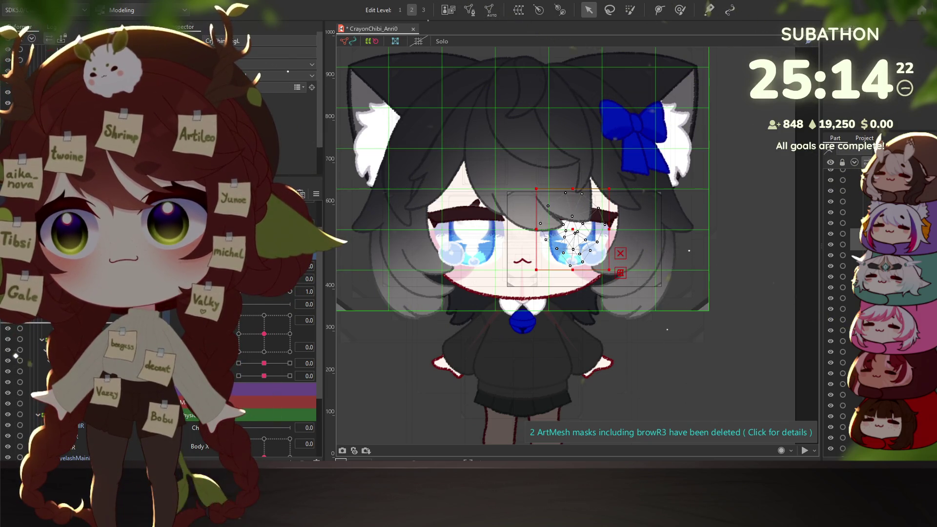
{"action": "left_click", "coordinate": [16, 328]}
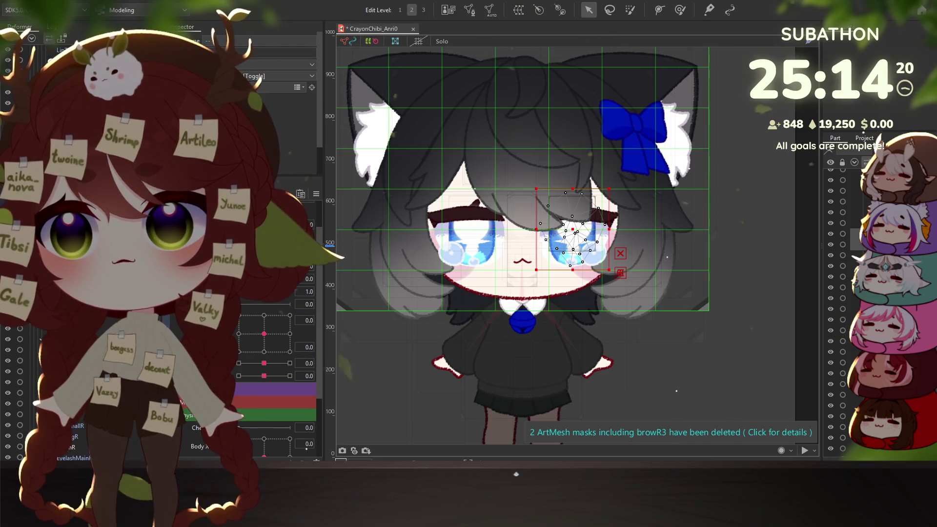
- Select both brow meshes and delete their clipping masks
{"action": "scroll", "coordinate": [523, 235], "scroll_direction": "up", "scroll_amount": 3}
{"action": "scroll", "coordinate": [523, 234], "scroll_direction": "down", "scroll_amount": 2}
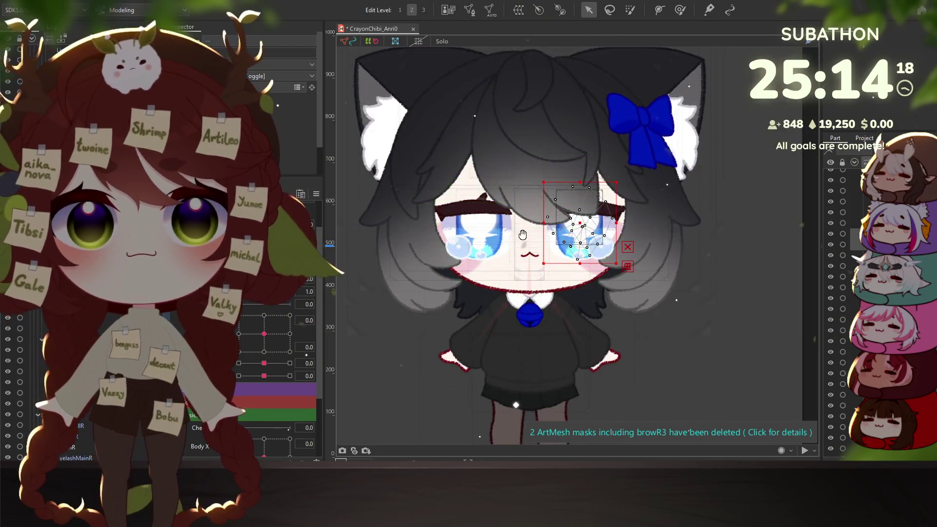
{"action": "left_click_drag", "start_coordinate": [523, 234], "coordinate": [518, 260]}
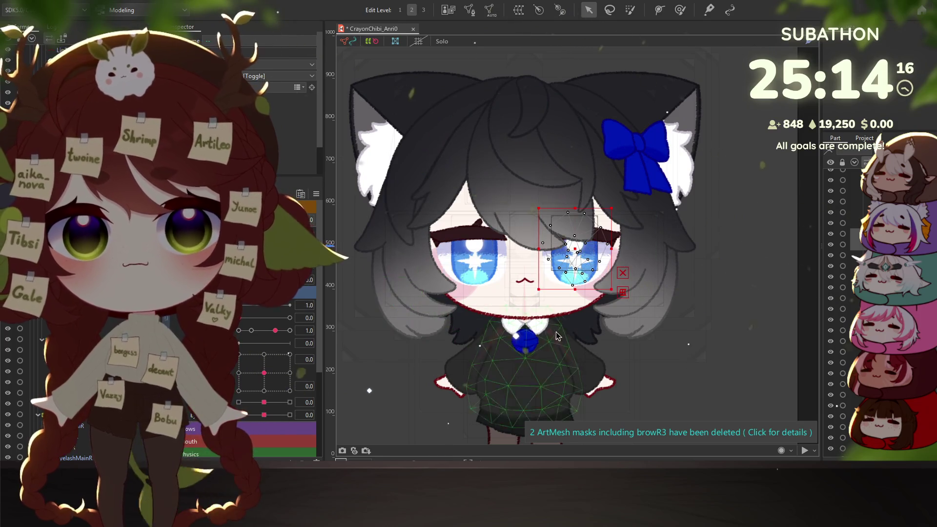
{"action": "scroll", "coordinate": [585, 342], "scroll_direction": "down", "scroll_amount": 2}
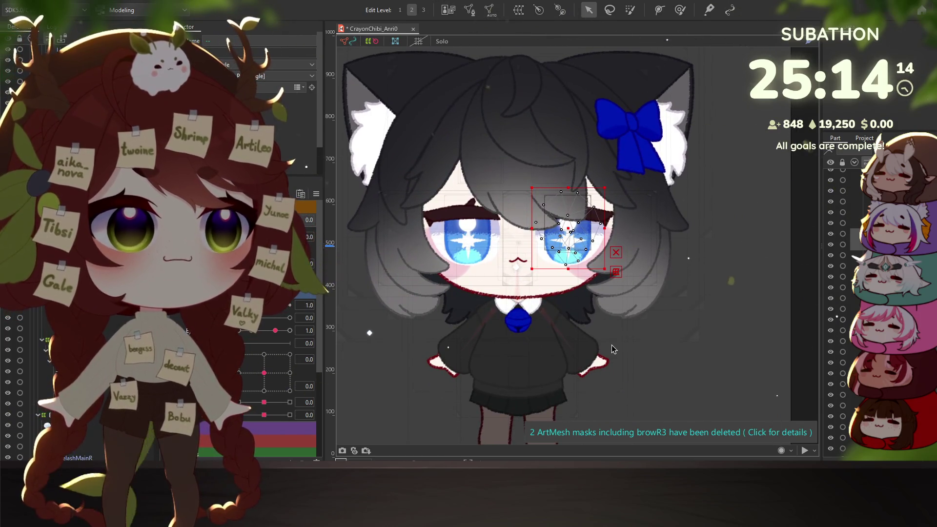
{"action": "scroll", "coordinate": [615, 283], "scroll_direction": "up", "scroll_amount": 2}
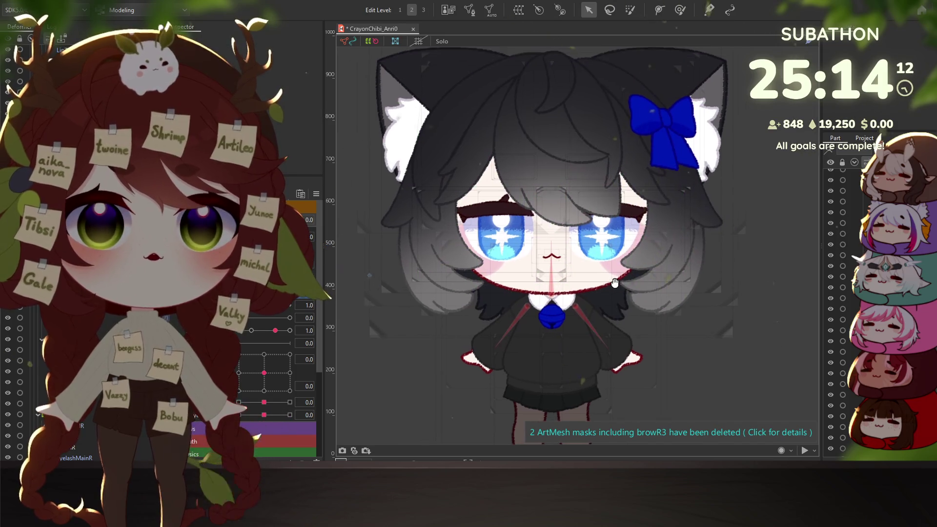
{"action": "left_click_drag", "start_coordinate": [615, 283], "coordinate": [610, 290]}
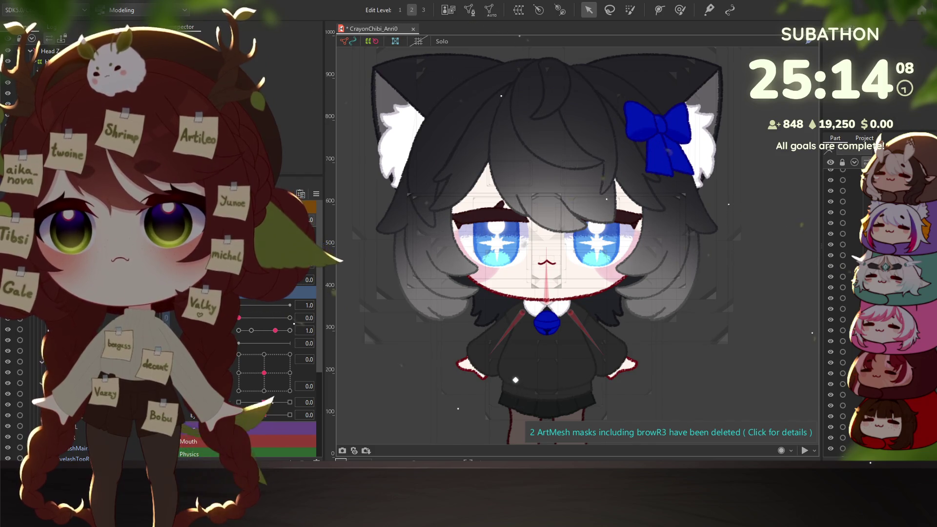
{"action": "left_click", "coordinate": [583, 173]}
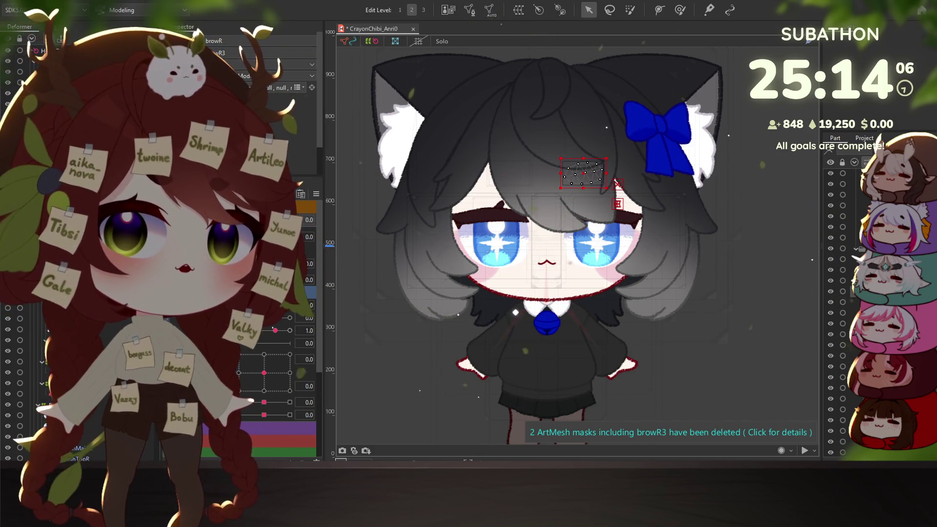
{"action": "left_click", "coordinate": [509, 173], "text": "ctrl"}
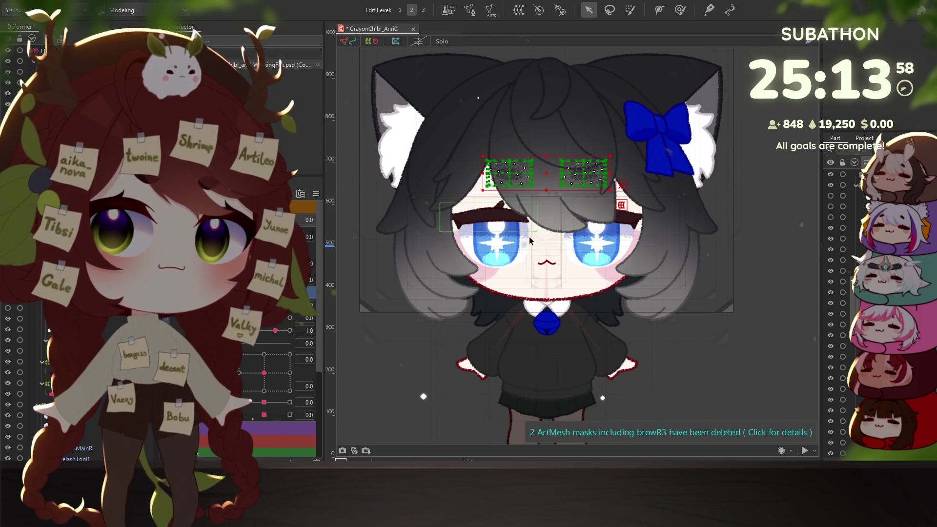
{"action": "scroll", "coordinate": [520, 165], "scroll_direction": "up", "scroll_amount": 3}
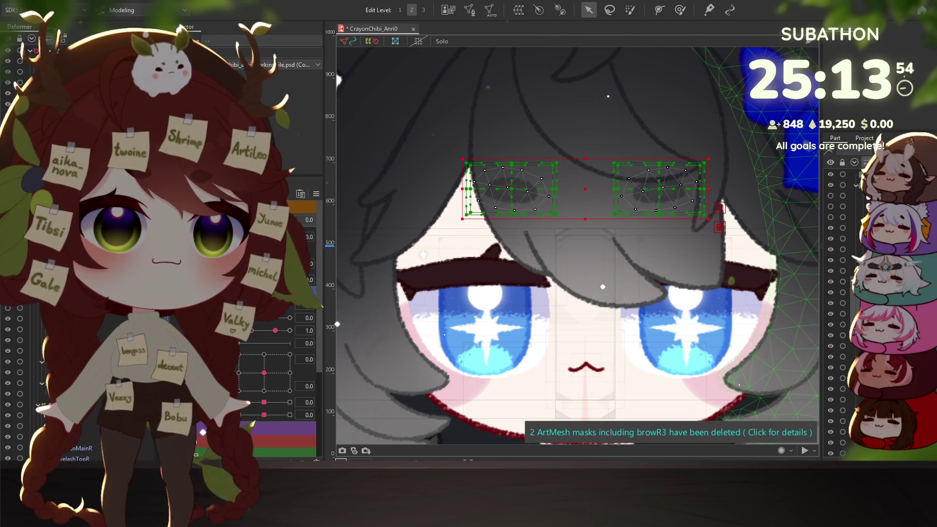
{"action": "key", "text": "Delete"}
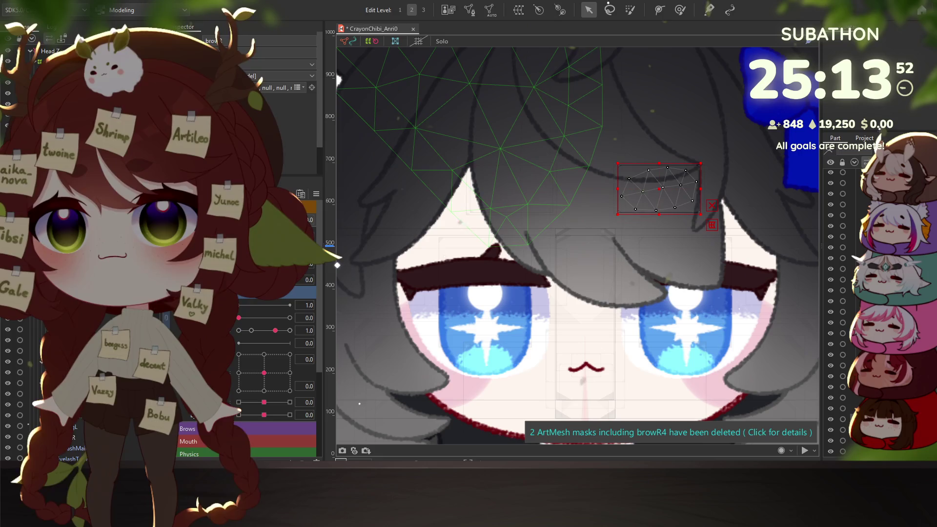
- Test-drag the right brow down to the nose, then undo to restore it
{"action": "scroll", "coordinate": [639, 259], "scroll_direction": "down", "scroll_amount": 2}
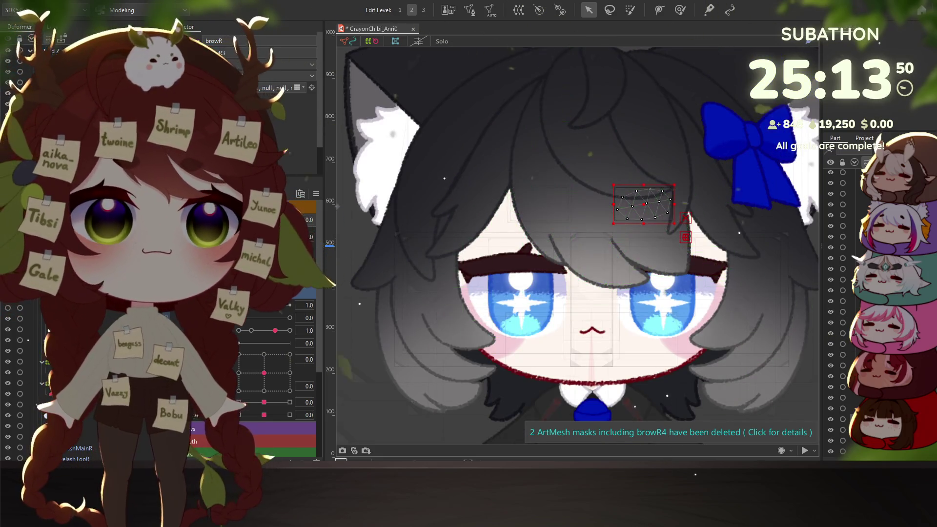
{"action": "left_click_drag", "start_coordinate": [640, 259], "coordinate": [612, 226]}
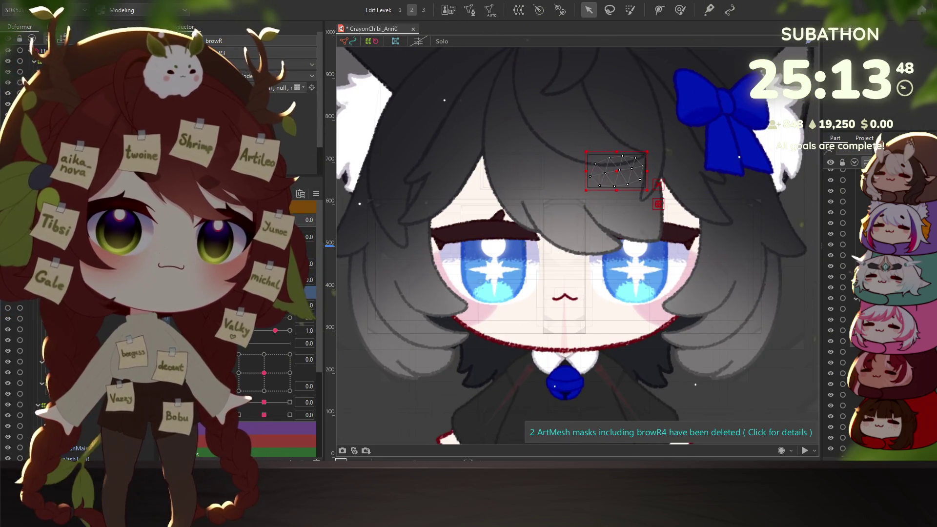
{"action": "left_click_drag", "start_coordinate": [614, 176], "coordinate": [574, 309]}
{"action": "key", "text": "ctrl+z"}
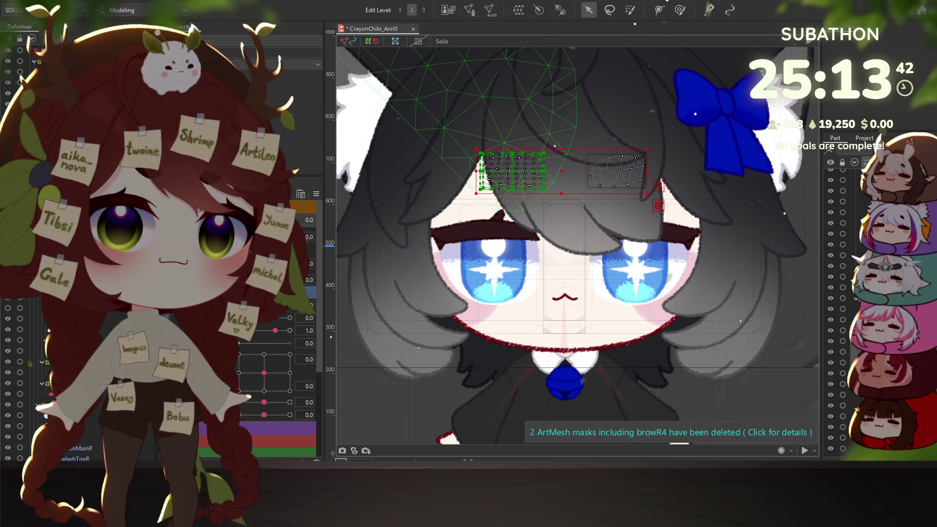
- Reselect both brow meshes, toggling the full-scale model image display with T
{"action": "left_click", "coordinate": [513, 171]}
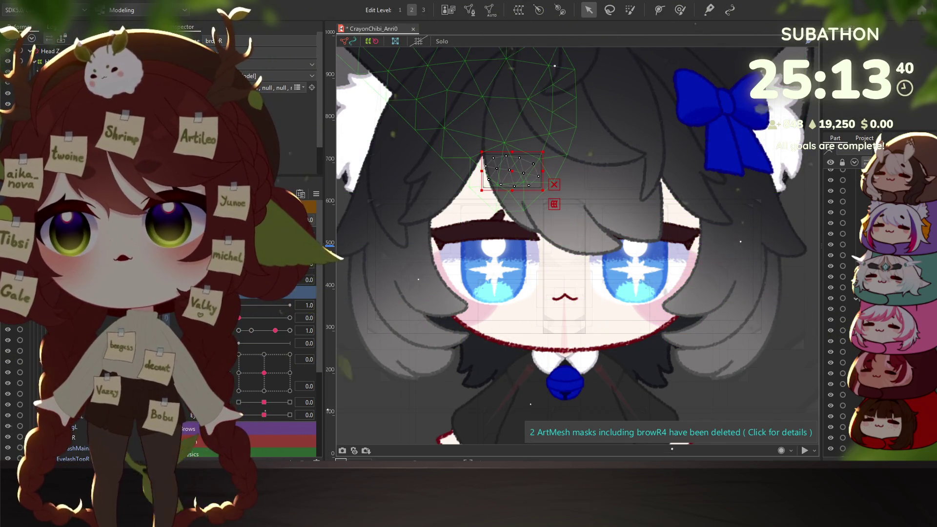
{"action": "left_click", "coordinate": [617, 171]}
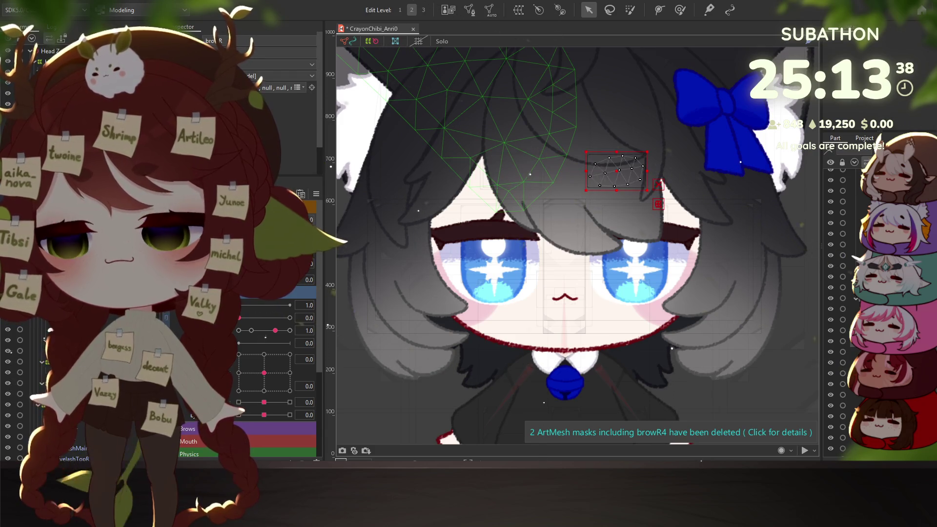
{"action": "key", "text": "t"}
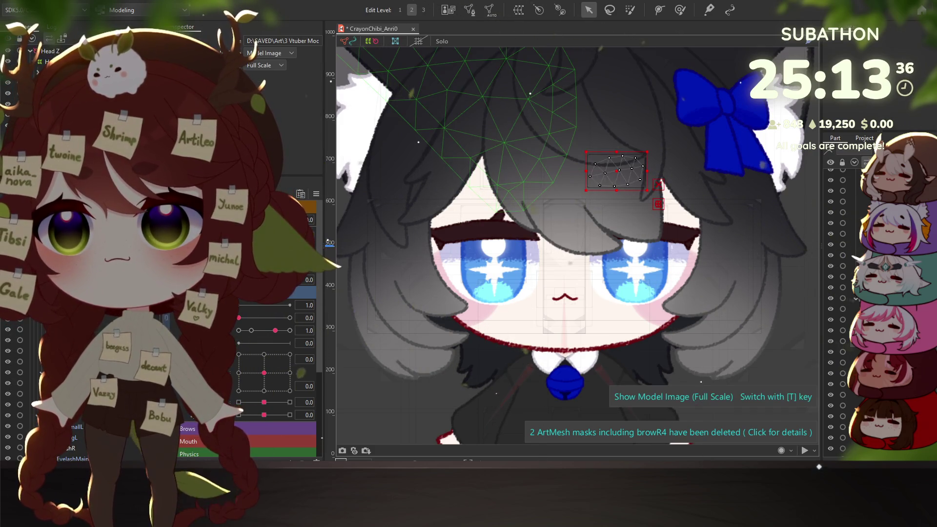
{"action": "left_click", "coordinate": [513, 171]}
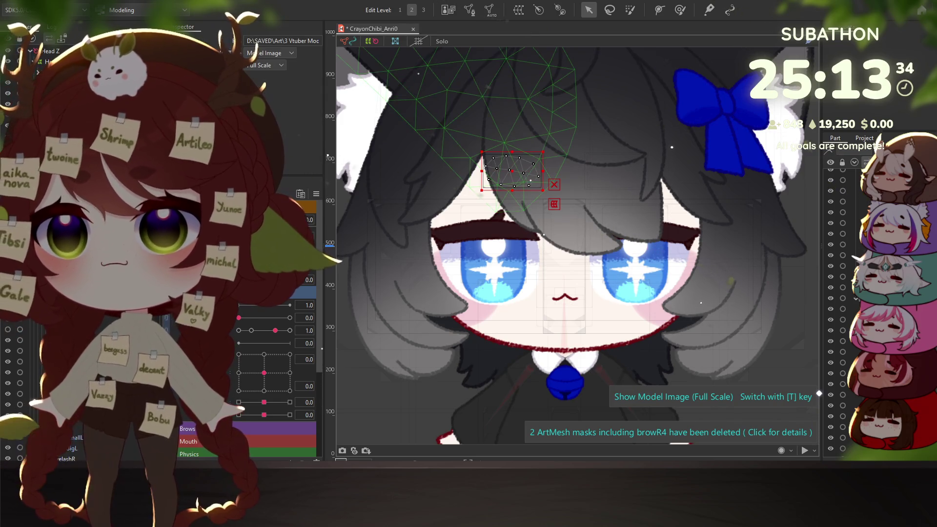
{"action": "left_click", "coordinate": [616, 171], "text": "shift"}
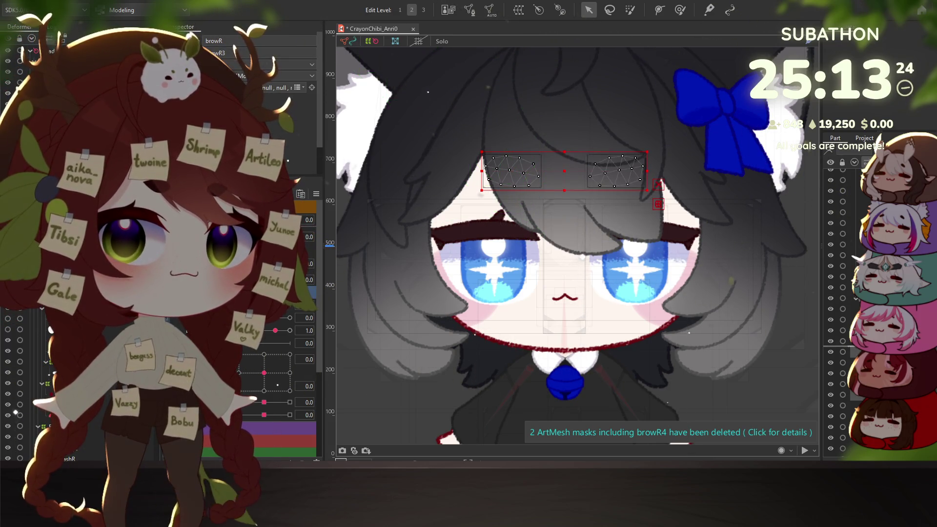
{"action": "scroll", "coordinate": [842, 312], "scroll_direction": "down", "scroll_amount": 4}
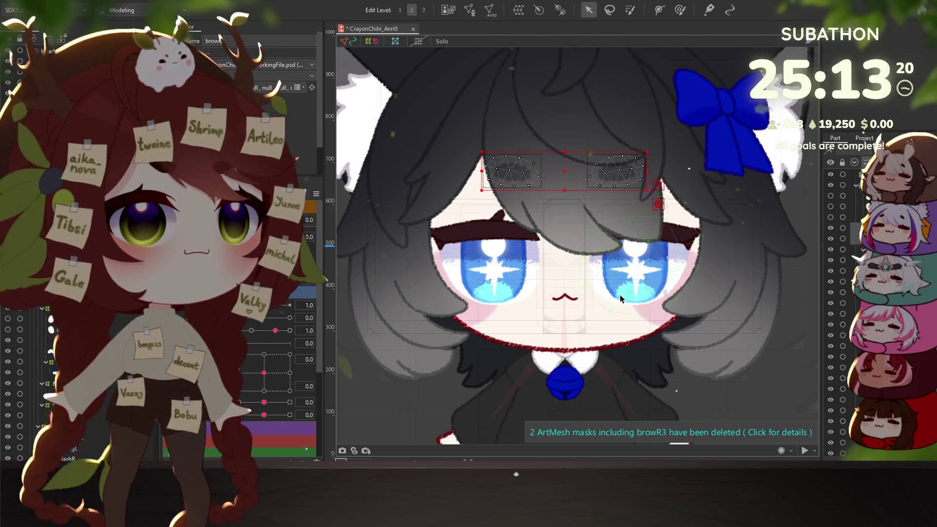
{"action": "scroll", "coordinate": [469, 367], "scroll_direction": "down", "scroll_amount": 5}
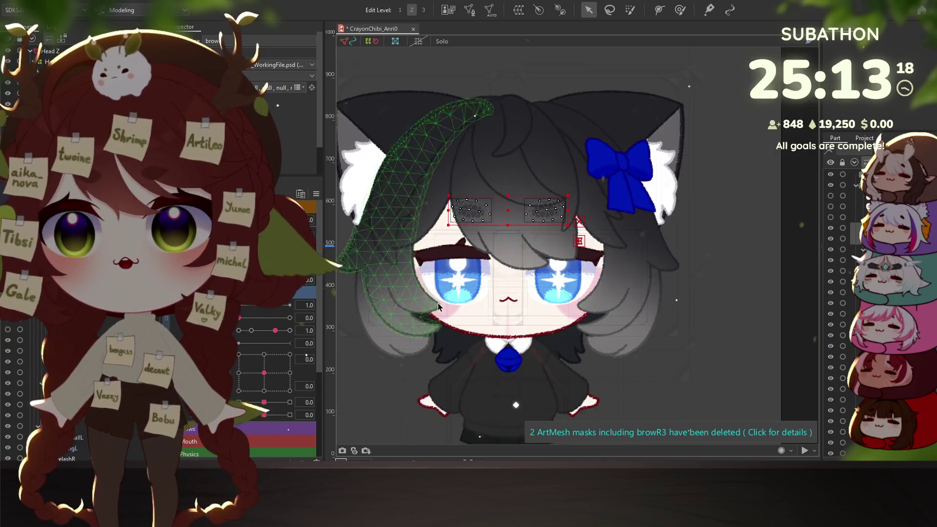
{"action": "left_click", "coordinate": [751, 285]}
{"action": "left_click_drag", "start_coordinate": [750, 285], "coordinate": [766, 267]}
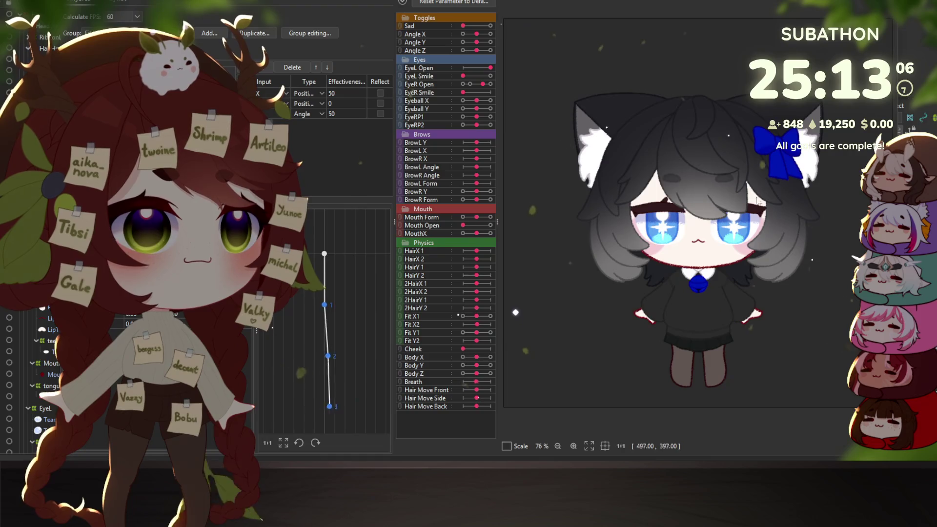
{"action": "mouse_move", "coordinate": [532, 240]}
{"action": "left_mouse_down"}
{"action": "mouse_move", "coordinate": [797, 226]}
{"action": "mouse_move", "coordinate": [524, 247]}
{"action": "mouse_move", "coordinate": [519, 211]}
{"action": "mouse_move", "coordinate": [558, 169]}
{"action": "mouse_move", "coordinate": [498, 252]}
{"action": "left_mouse_up"}
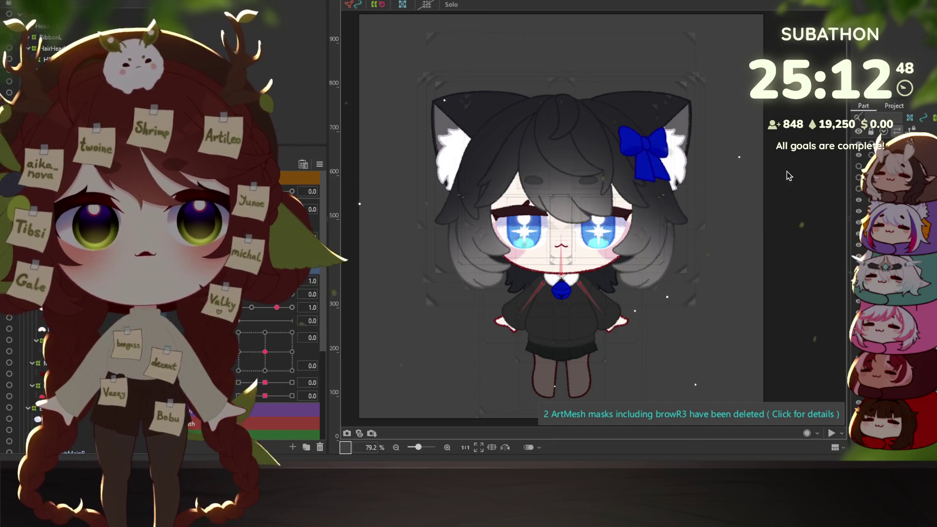
{"action": "left_click_drag", "start_coordinate": [558, 238], "coordinate": [568, 210]}
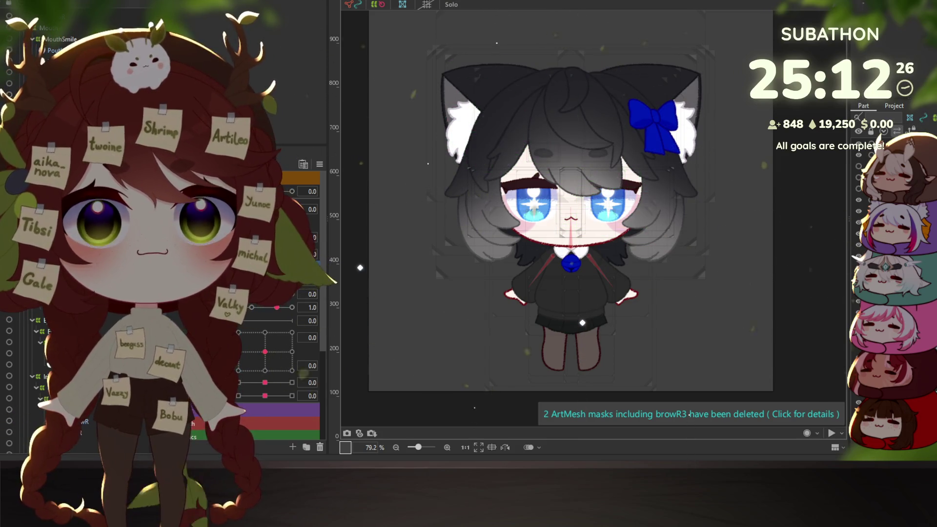
{"action": "scroll", "coordinate": [49, 195], "scroll_direction": "up", "scroll_amount": 3}
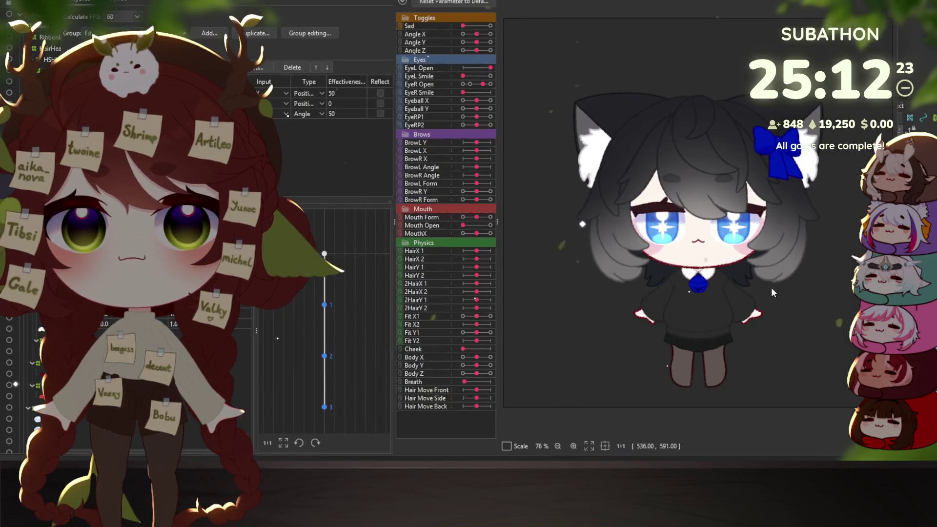
{"action": "mouse_move", "coordinate": [771, 288]}
{"action": "left_mouse_down"}
{"action": "mouse_move", "coordinate": [804, 279]}
{"action": "mouse_move", "coordinate": [734, 320]}
{"action": "mouse_move", "coordinate": [529, 270]}
{"action": "mouse_move", "coordinate": [608, 153]}
{"action": "mouse_move", "coordinate": [569, 190]}
{"action": "mouse_move", "coordinate": [827, 217]}
{"action": "mouse_move", "coordinate": [516, 191]}
{"action": "mouse_move", "coordinate": [824, 353]}
{"action": "mouse_move", "coordinate": [637, 341]}
{"action": "mouse_move", "coordinate": [709, 133]}
{"action": "mouse_move", "coordinate": [720, 60]}
{"action": "mouse_move", "coordinate": [710, 95]}
{"action": "left_mouse_up"}
{"action": "key", "text": "Escape"}
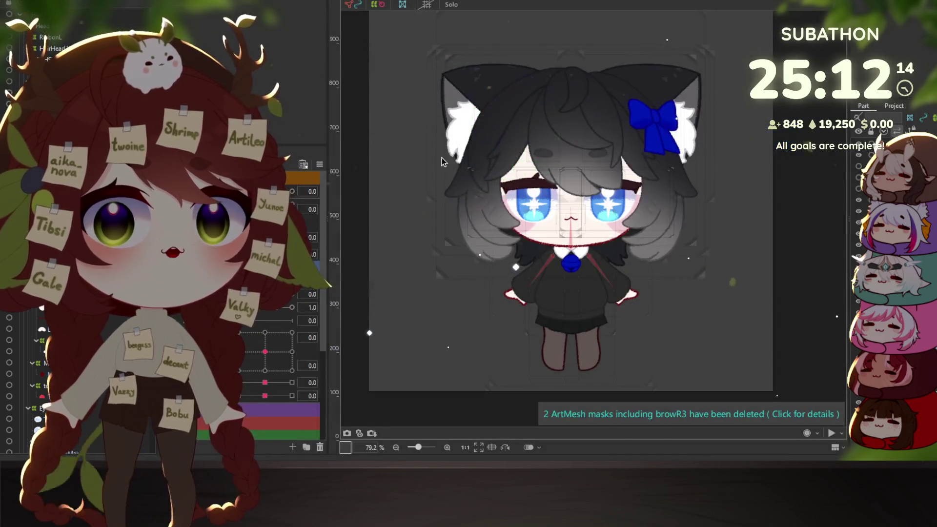
- Zoom in on the torso, select a torso mesh, then clear the selection
{"action": "scroll", "coordinate": [553, 318], "scroll_direction": "up", "scroll_amount": 5}
{"action": "left_click", "coordinate": [543, 267]}
{"action": "left_click", "coordinate": [614, 257]}
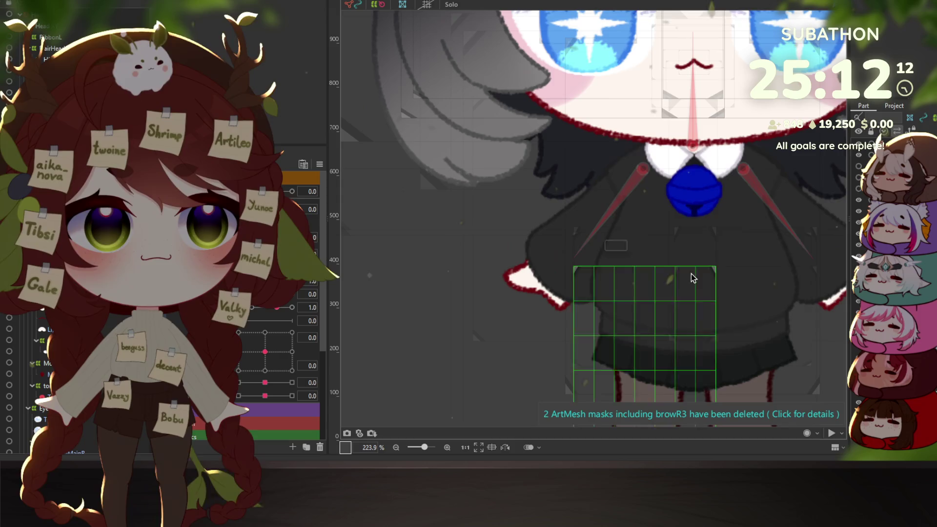
{"action": "key", "text": "Escape"}
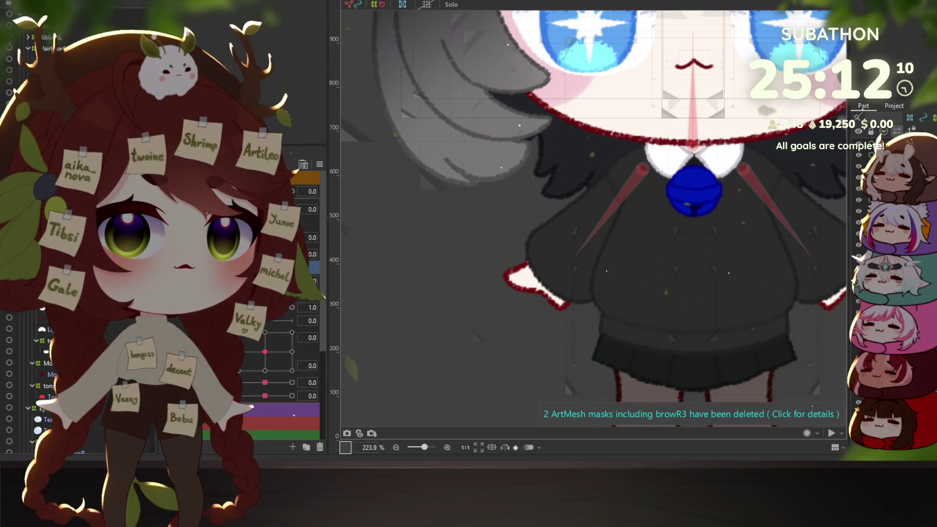
- Inspect the Source Image group in the Project panel and the sleeve's model image options
{"action": "left_click", "coordinate": [894, 105]}
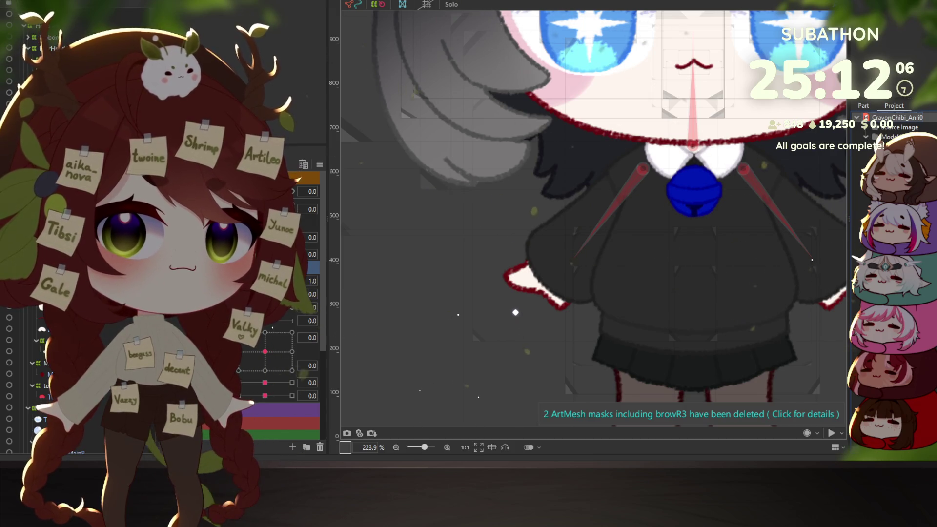
{"action": "left_click", "coordinate": [900, 127]}
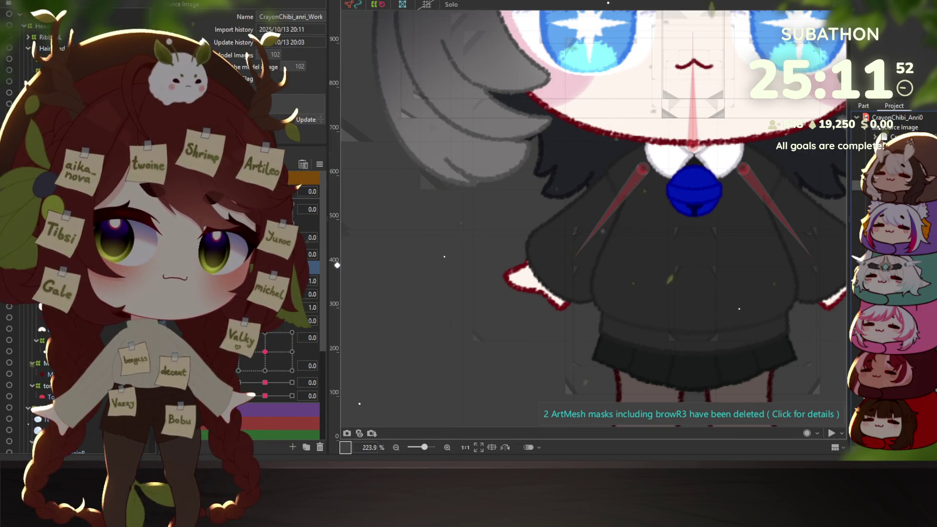
{"action": "scroll", "coordinate": [898, 127], "scroll_direction": "down", "scroll_amount": 3}
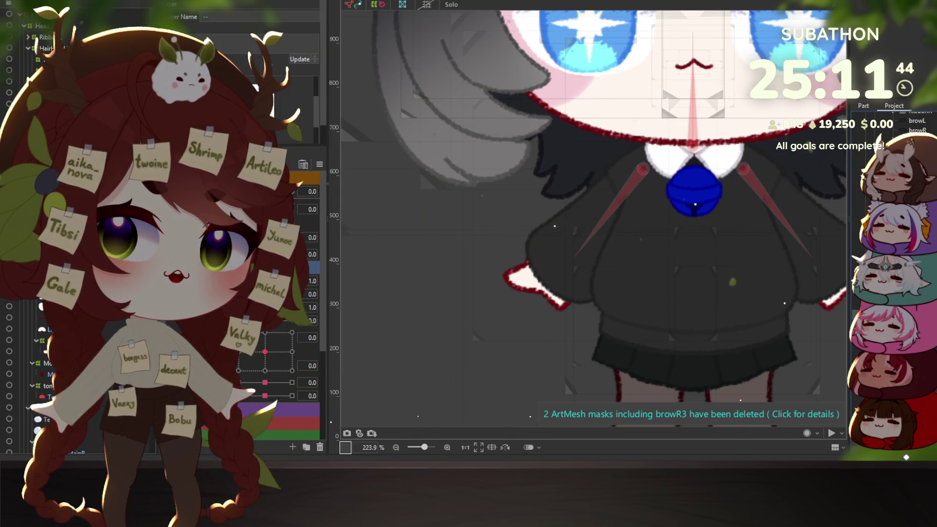
{"action": "right_click", "coordinate": [789, 287]}
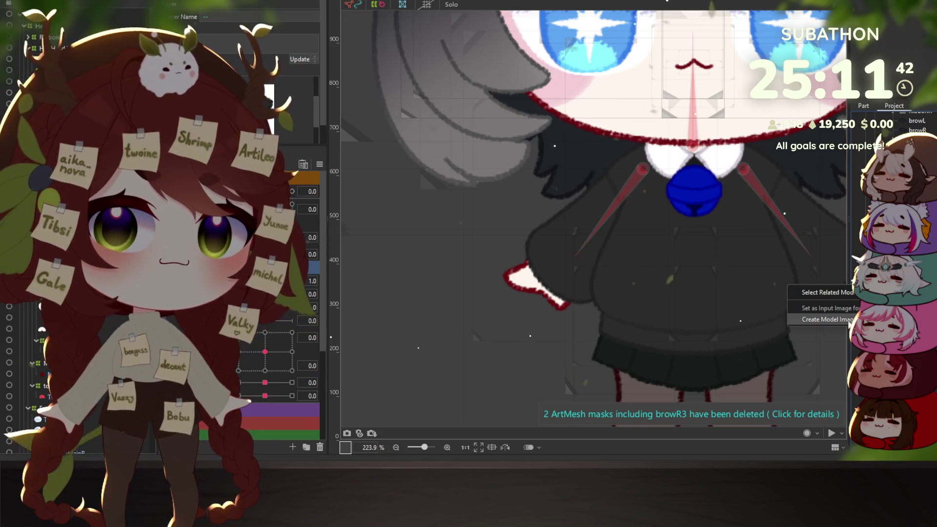
{"action": "left_click", "coordinate": [820, 292]}
{"action": "scroll", "coordinate": [873, 151], "scroll_direction": "up", "scroll_amount": 5}
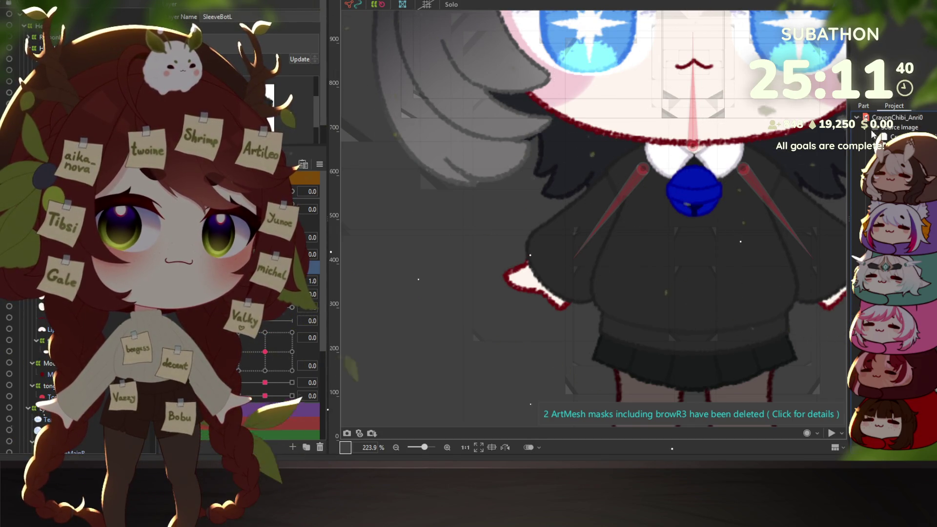
{"action": "left_click", "coordinate": [899, 127]}
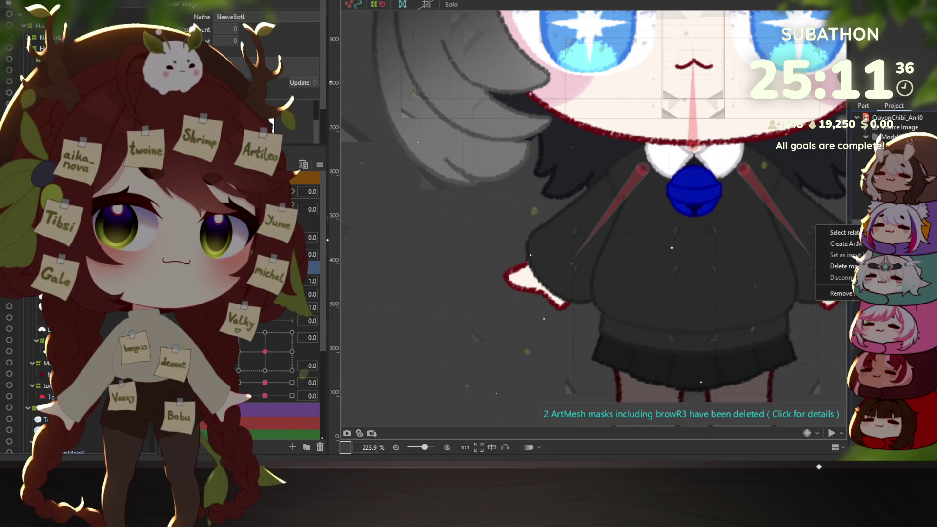
- Switch to the Part tree and select SleeveBotL and SleeveBotR together
{"action": "left_click", "coordinate": [825, 274]}
{"action": "right_click", "coordinate": [816, 234]}
{"action": "left_click", "coordinate": [837, 246]}
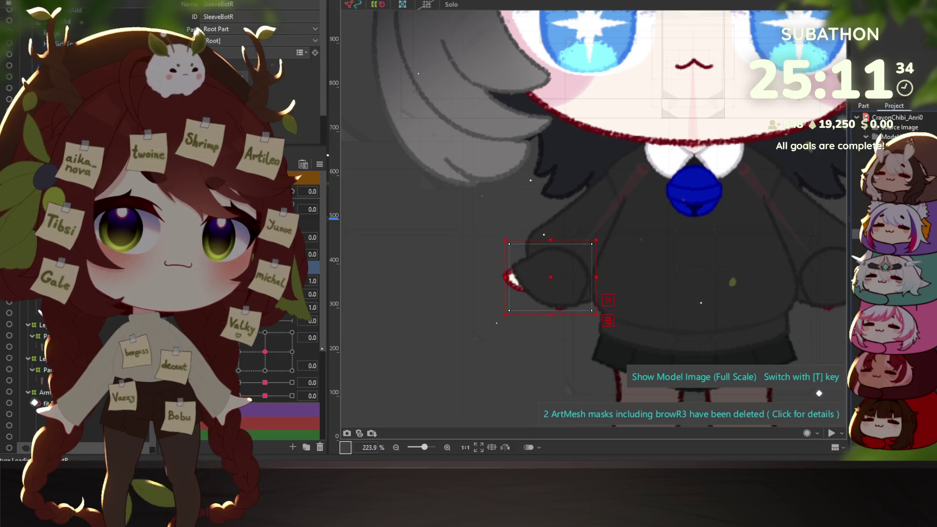
{"action": "left_click", "coordinate": [876, 138]}
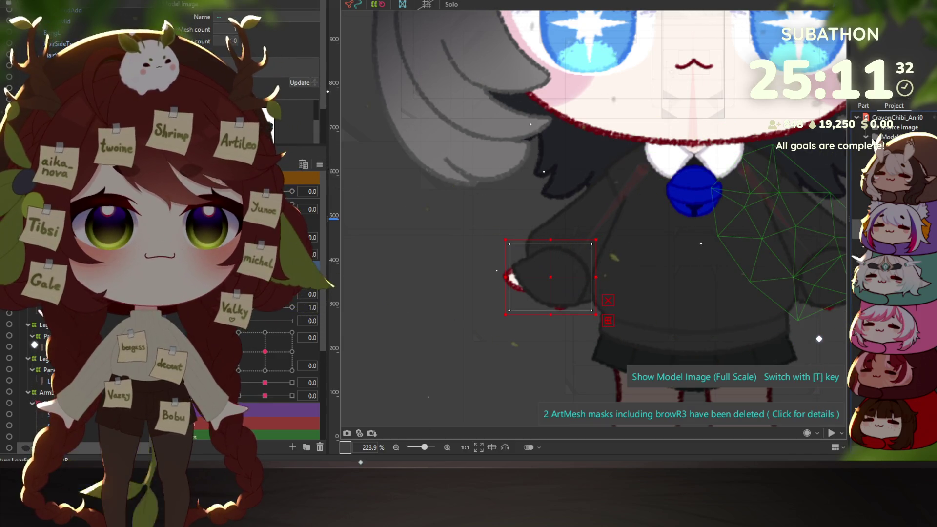
{"action": "left_click", "coordinate": [863, 105]}
{"action": "left_click", "coordinate": [820, 273], "text": "shift"}
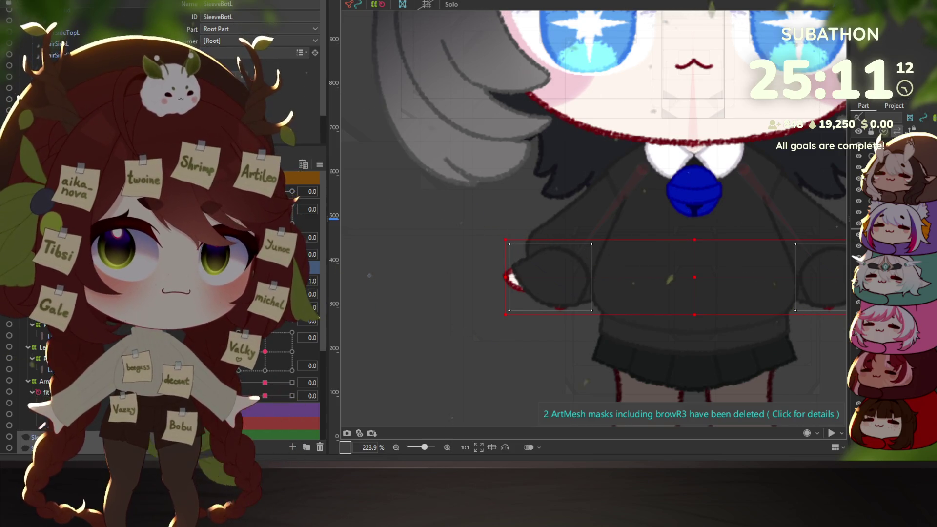
- Regenerate SleeveBotL and SleeveBotR meshes with the Deformation (Heavy) automatic mesh preset
{"action": "left_click", "coordinate": [551, 277]}
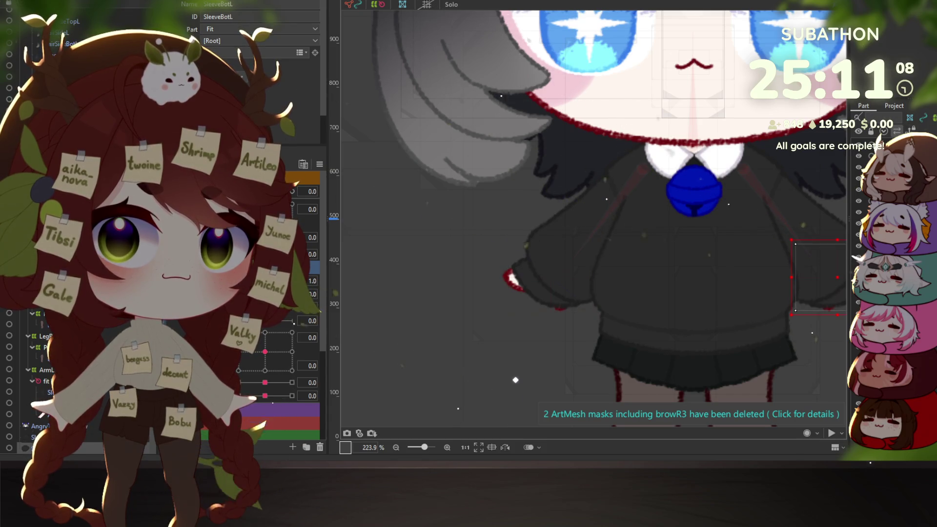
{"action": "left_click", "coordinate": [812, 277]}
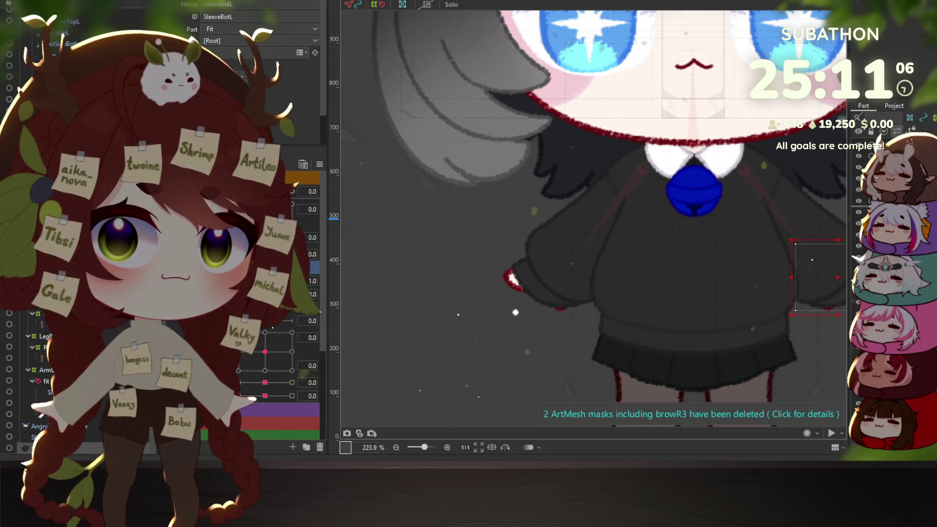
{"action": "left_click", "coordinate": [552, 273]}
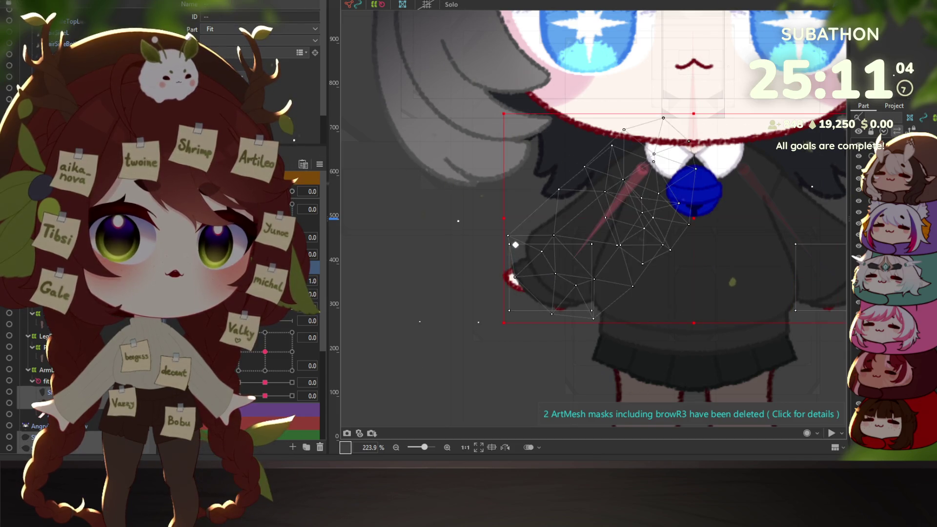
{"action": "left_click", "coordinate": [527, 273], "text": "shift"}
{"action": "key", "text": "ctrl+shift+a"}
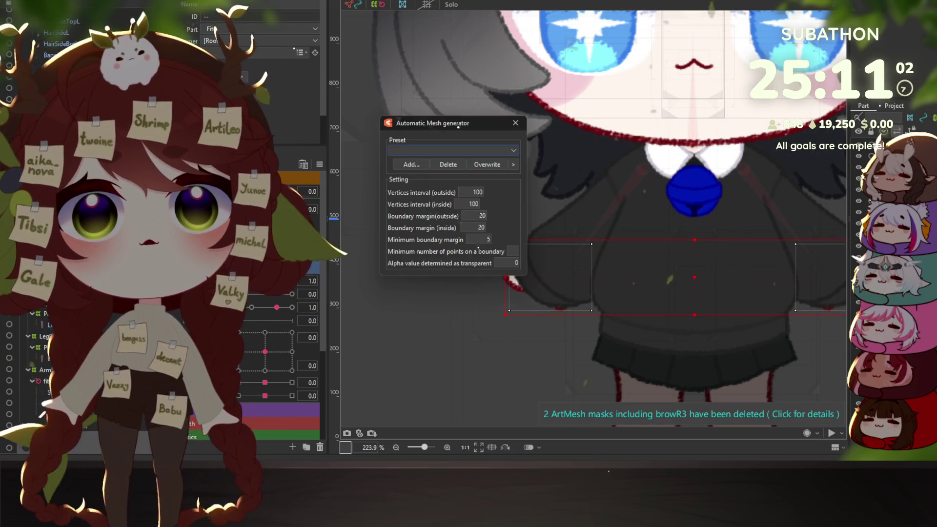
{"action": "left_click", "coordinate": [447, 149]}
{"action": "left_click", "coordinate": [452, 182]}
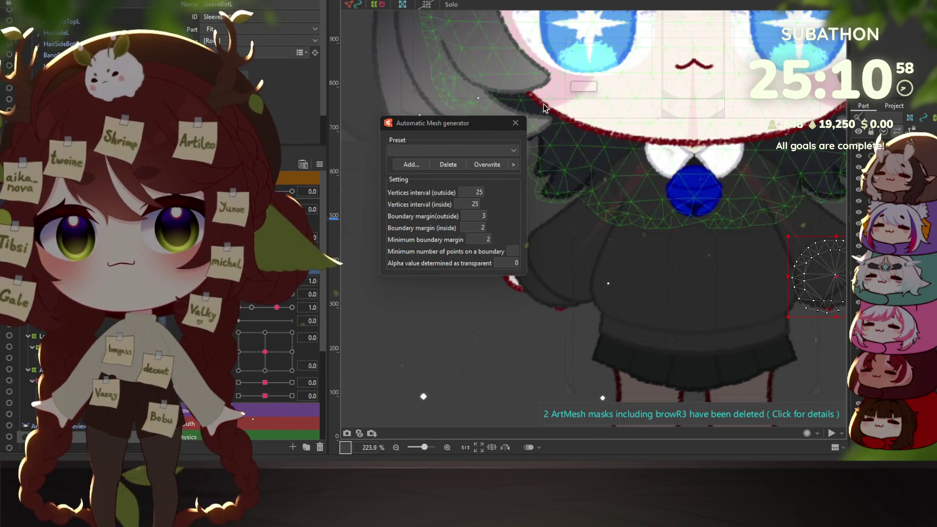
{"action": "key", "text": "Return"}
- Reselect the sleeves, leaving SleeveBotR selected, and bring up Physics Settings
{"action": "left_click", "coordinate": [550, 275]}
{"action": "left_click", "coordinate": [820, 276], "text": "shift"}
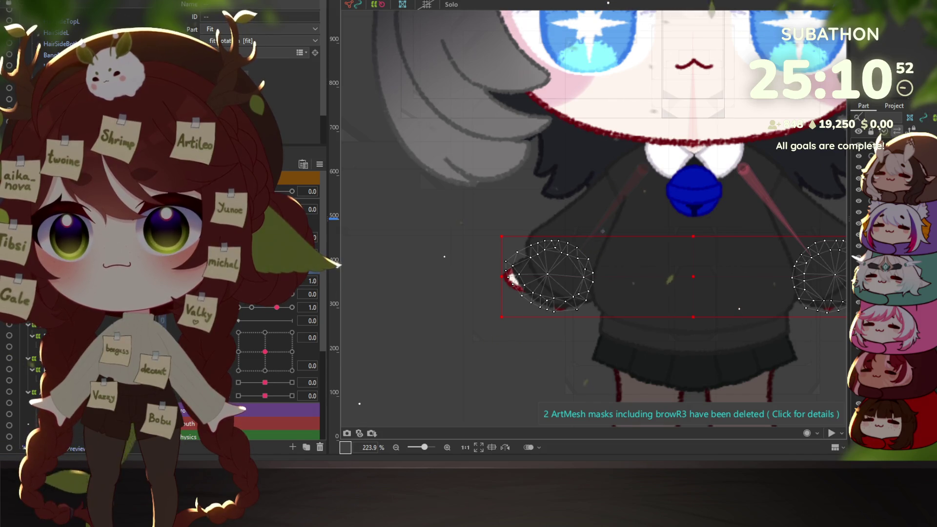
{"action": "left_click", "coordinate": [548, 276]}
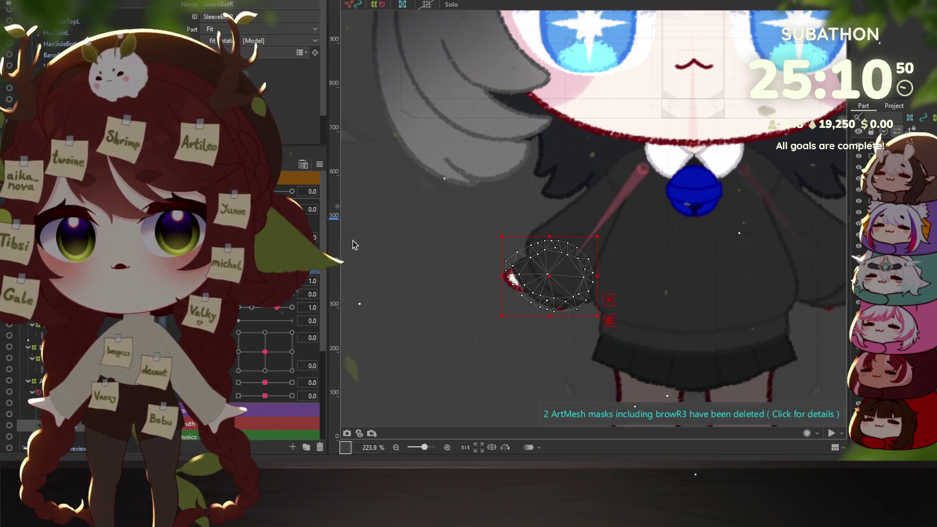
{"action": "key", "text": "alt+Tab"}
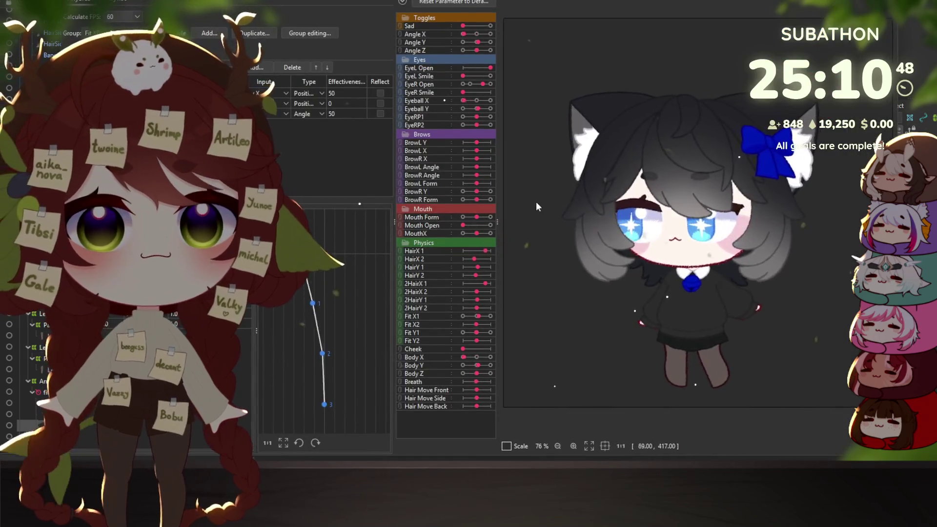
- Swing the preview model's head twice to watch the hair physics sway
{"action": "mouse_move", "coordinate": [546, 186]}
{"action": "left_mouse_down"}
{"action": "mouse_move", "coordinate": [661, 25]}
{"action": "mouse_move", "coordinate": [722, 234]}
{"action": "mouse_move", "coordinate": [700, 333]}
{"action": "mouse_move", "coordinate": [569, 270]}
{"action": "mouse_move", "coordinate": [781, 220]}
{"action": "mouse_move", "coordinate": [508, 173]}
{"action": "mouse_move", "coordinate": [814, 219]}
{"action": "mouse_move", "coordinate": [599, 224]}
{"action": "mouse_move", "coordinate": [625, 160]}
{"action": "mouse_move", "coordinate": [565, 190]}
{"action": "mouse_move", "coordinate": [673, 165]}
{"action": "mouse_move", "coordinate": [689, 148]}
{"action": "mouse_move", "coordinate": [644, 159]}
{"action": "mouse_move", "coordinate": [777, 213]}
{"action": "mouse_move", "coordinate": [721, 272]}
{"action": "left_mouse_up"}
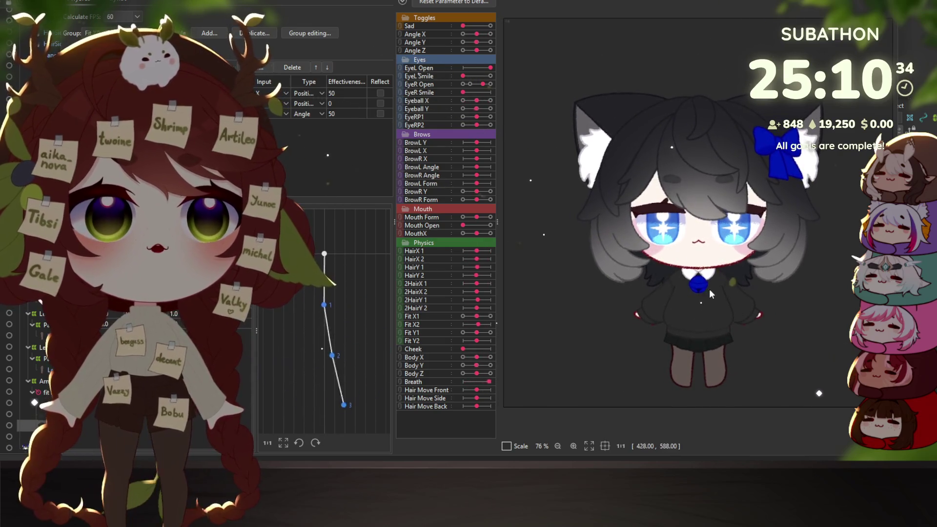
{"action": "left_click_drag", "start_coordinate": [604, 195], "coordinate": [583, 256]}
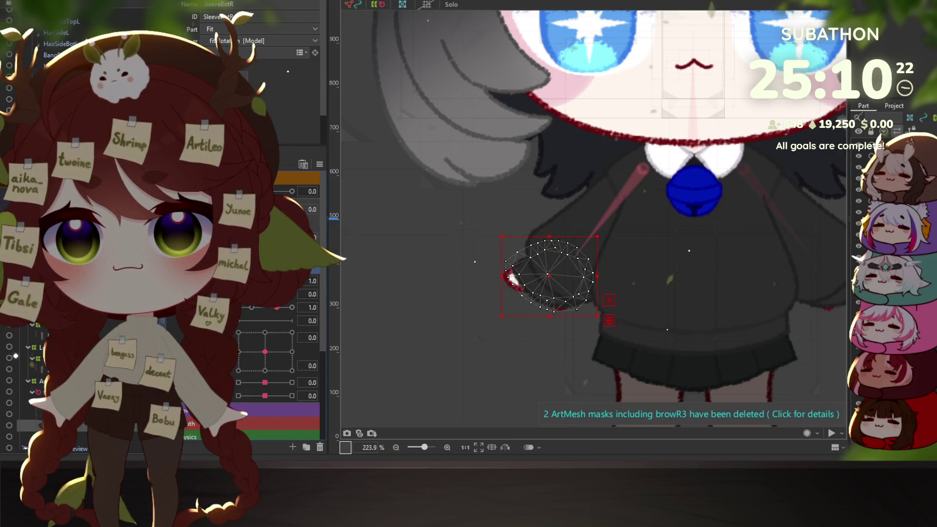
- Delete the unused Cheek parameter and confirm with Yes
{"action": "scroll", "coordinate": [273, 341], "scroll_direction": "down", "scroll_amount": 3}
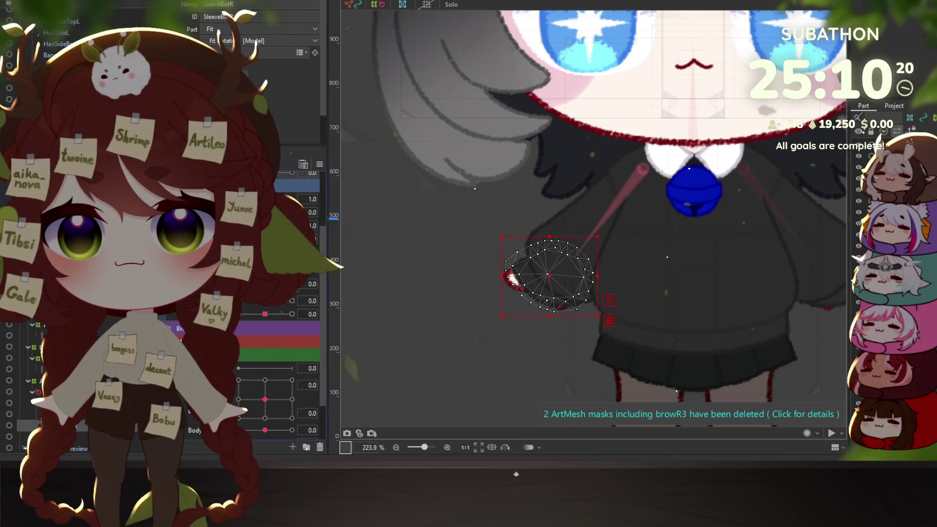
{"action": "scroll", "coordinate": [273, 342], "scroll_direction": "down", "scroll_amount": 2}
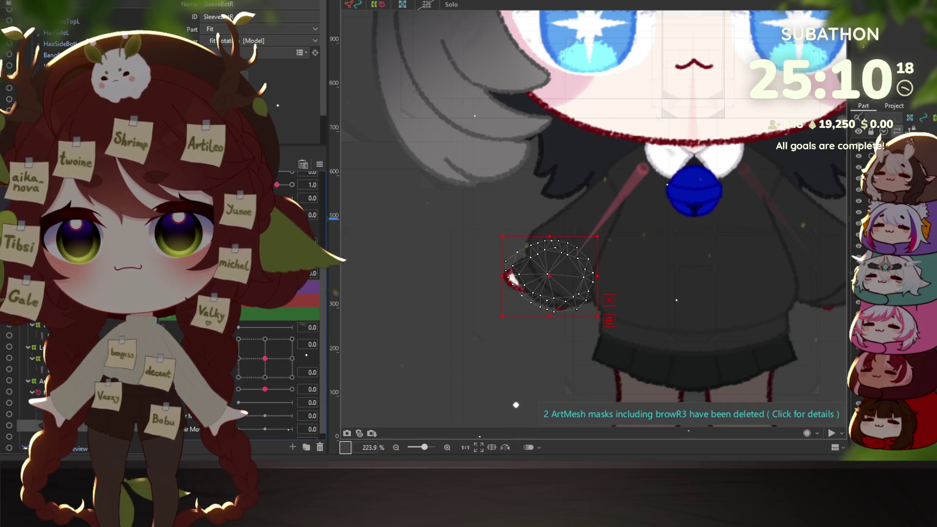
{"action": "scroll", "coordinate": [274, 342], "scroll_direction": "up", "scroll_amount": 3}
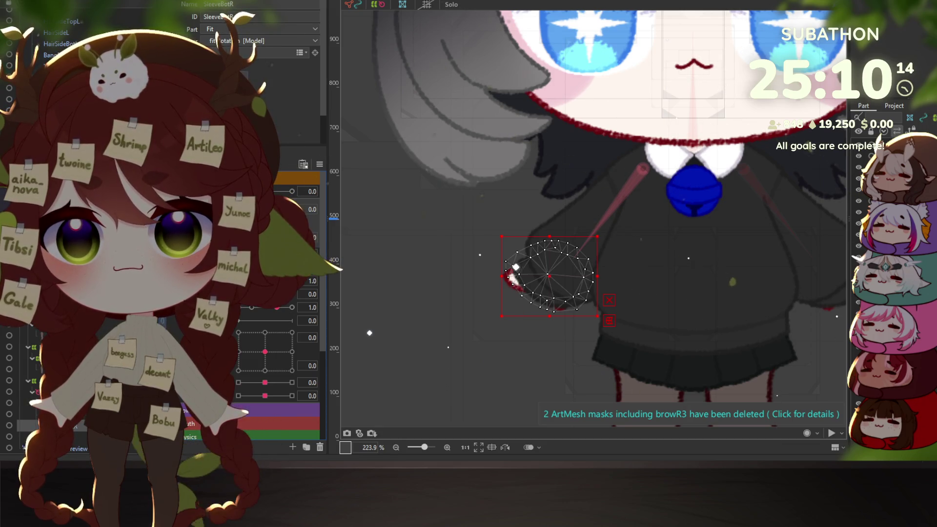
{"action": "scroll", "coordinate": [278, 371], "scroll_direction": "down", "scroll_amount": 3}
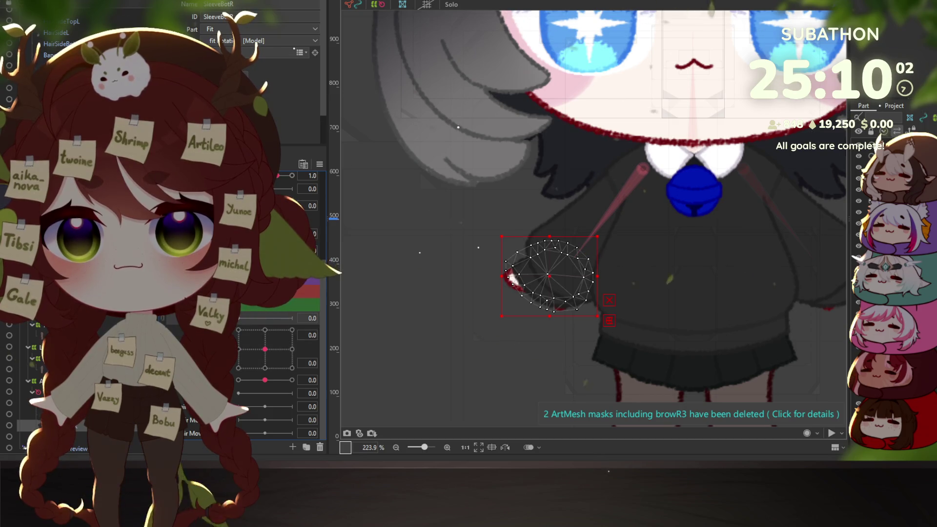
{"action": "key", "text": "Delete"}
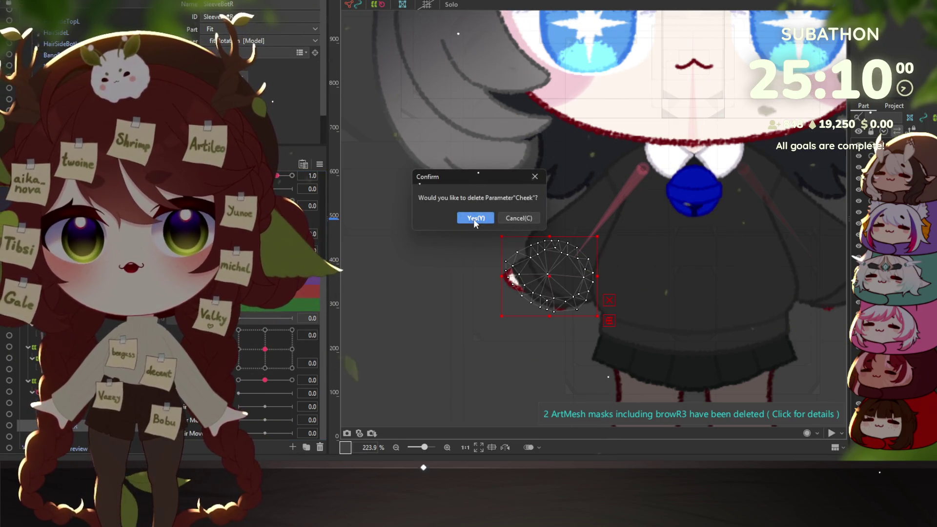
{"action": "left_click", "coordinate": [474, 217]}
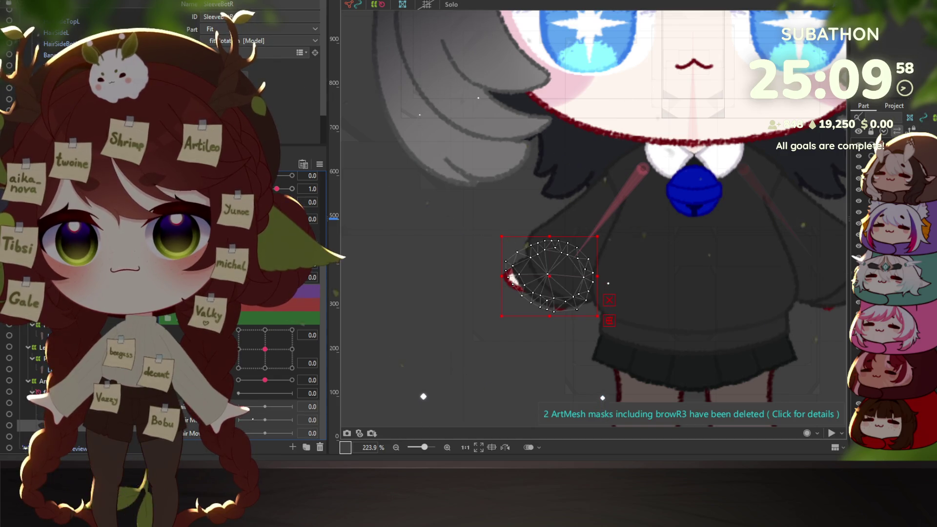
- Delete the Hair Move Front, Hair Move Side and Hair Move Back parameters and confirm
{"action": "key", "text": "Delete"}
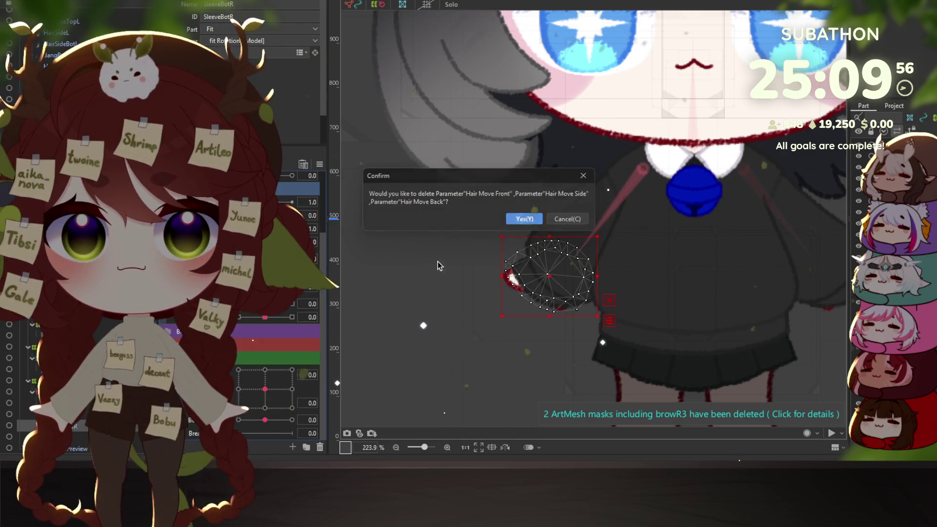
{"action": "left_click", "coordinate": [526, 216]}
{"action": "scroll", "coordinate": [278, 312], "scroll_direction": "up", "scroll_amount": 2}
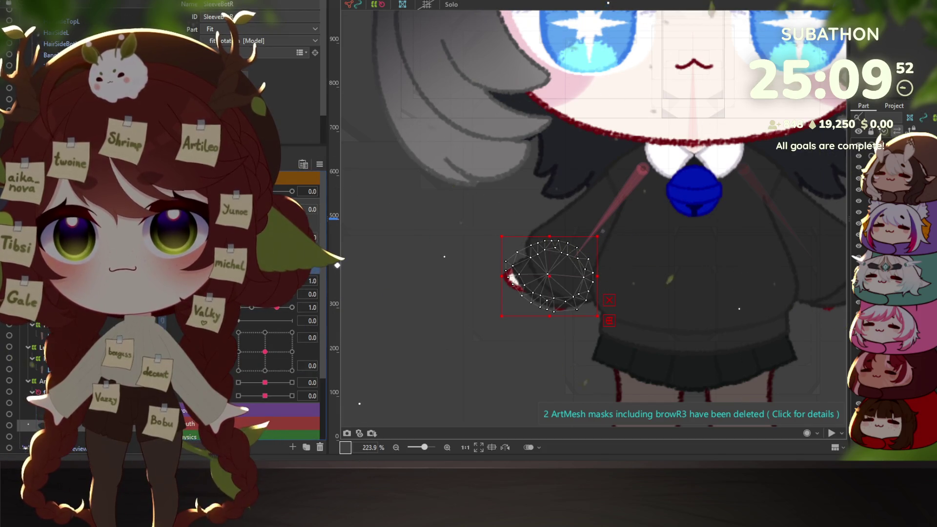
{"action": "scroll", "coordinate": [303, 415], "scroll_direction": "down", "scroll_amount": 3}
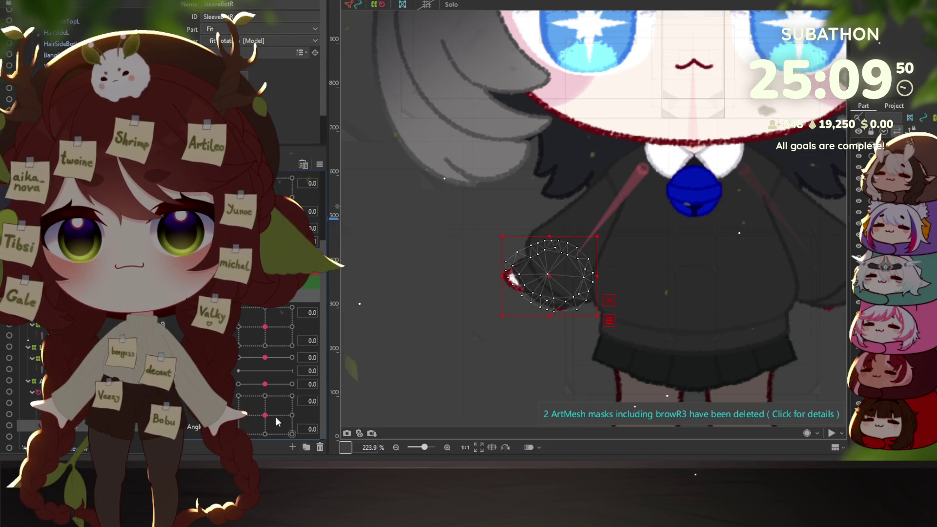
{"action": "scroll", "coordinate": [278, 313], "scroll_direction": "up", "scroll_amount": 3}
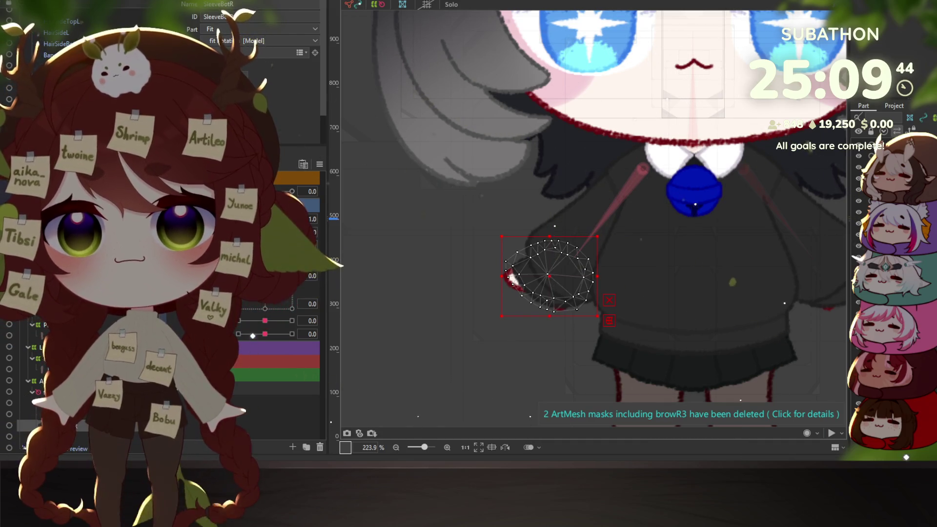
{"action": "scroll", "coordinate": [279, 293], "scroll_direction": "up", "scroll_amount": 1}
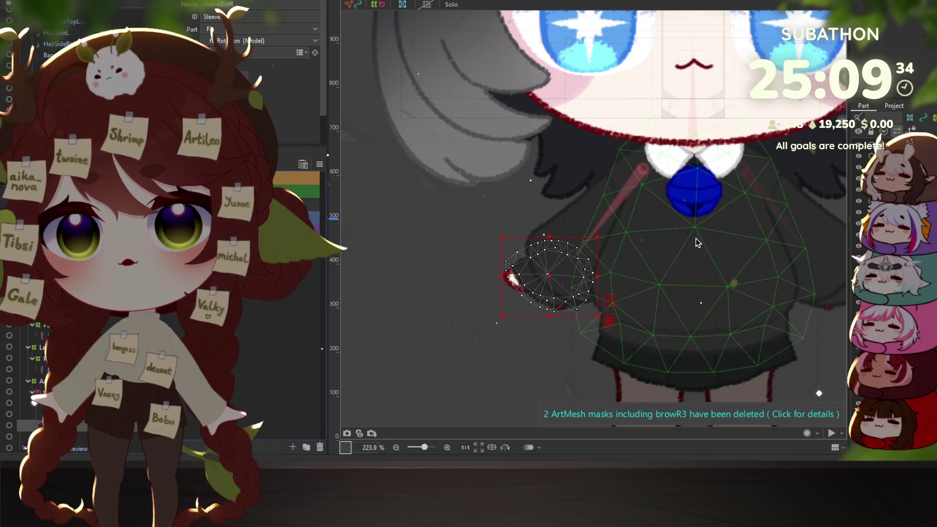
- Give the first part a dark grey label colour 323232 sampled from the artwork
{"action": "scroll", "coordinate": [697, 242], "scroll_direction": "down", "scroll_amount": 5}
{"action": "scroll", "coordinate": [669, 210], "scroll_direction": "up", "scroll_amount": 3}
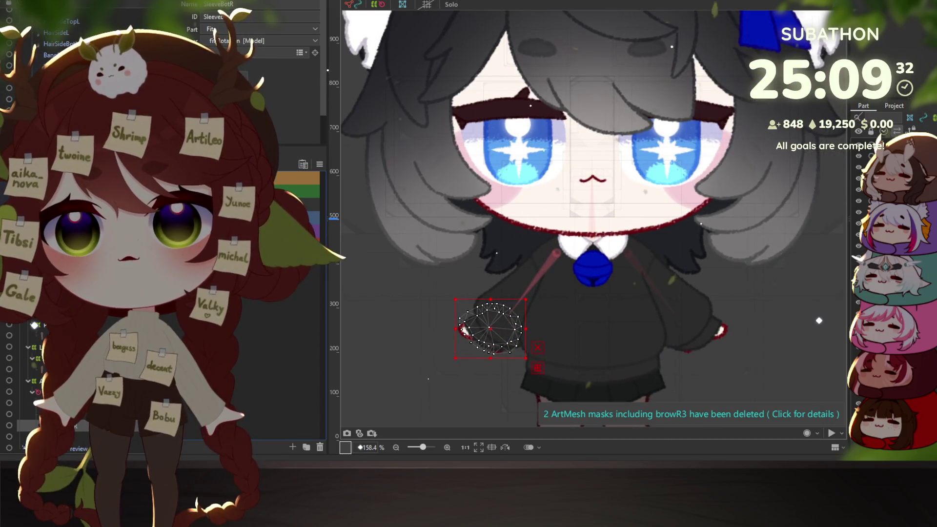
{"action": "right_click", "coordinate": [276, 179]}
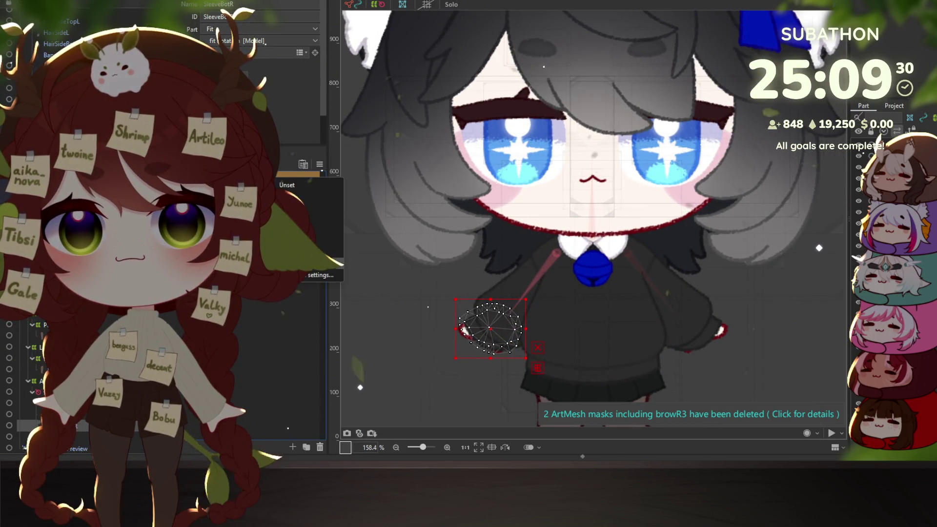
{"action": "left_click", "coordinate": [321, 274]}
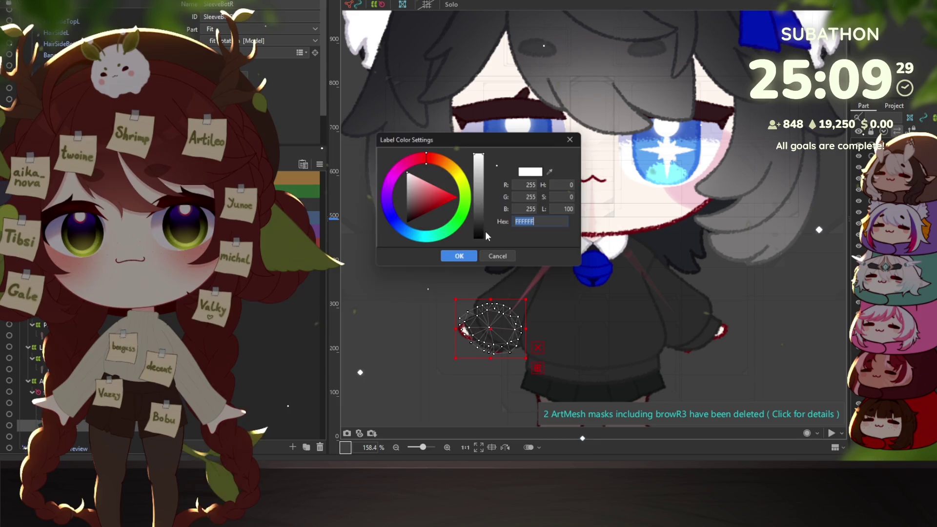
{"action": "left_click", "coordinate": [552, 172]}
{"action": "left_click", "coordinate": [684, 155]}
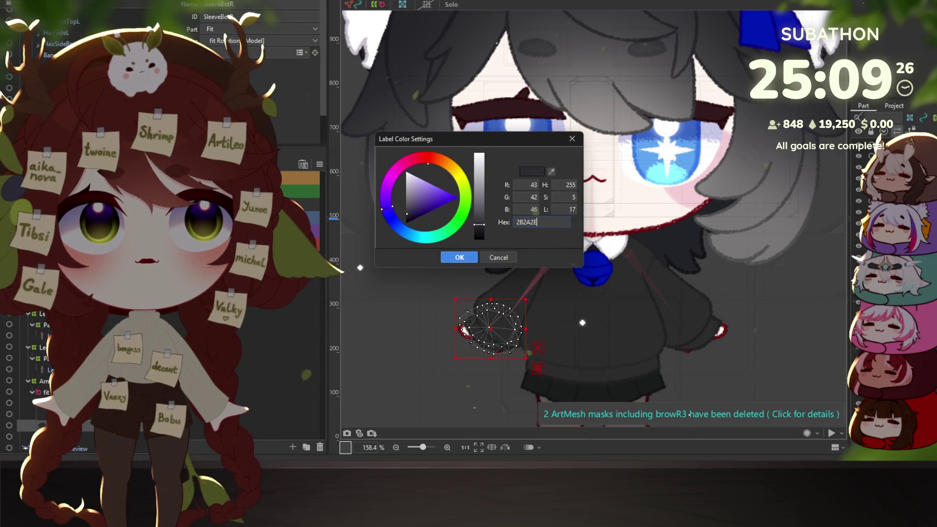
{"action": "key", "text": "BackSpace"}
{"action": "key", "text": "BackSpace"}
{"action": "key", "text": "BackSpace"}
{"action": "type", "text": "B2E"}
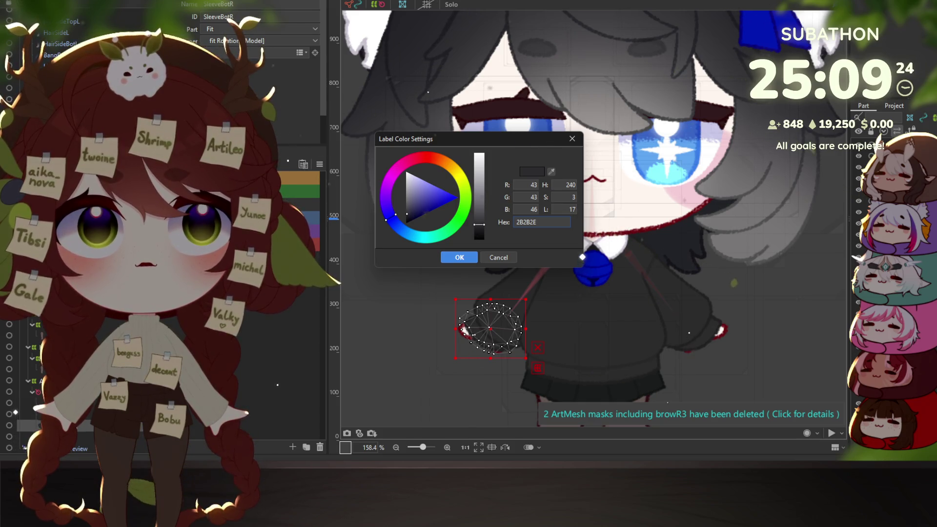
{"action": "type", "text": "323232"}
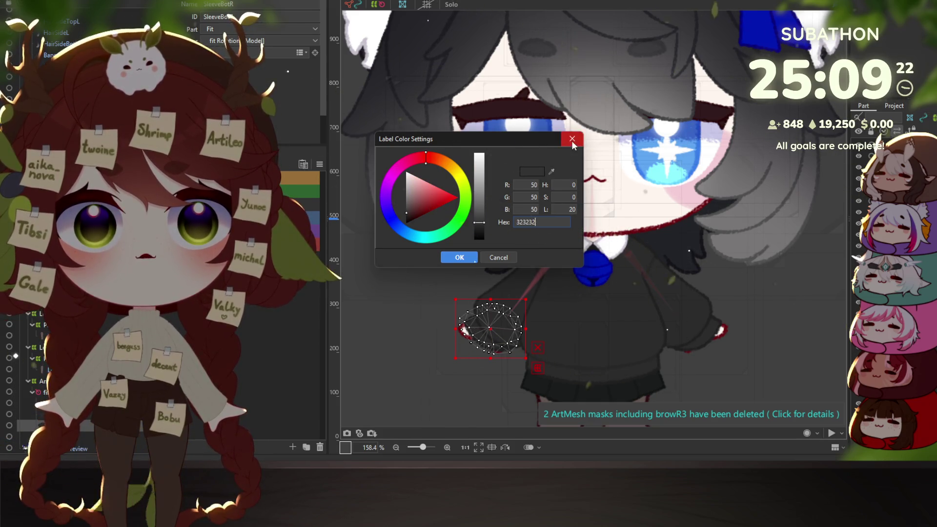
{"action": "left_click", "coordinate": [572, 139]}
- Label the next two parts with dark greys 232327 and 323232
{"action": "scroll", "coordinate": [586, 216], "scroll_direction": "down", "scroll_amount": 2}
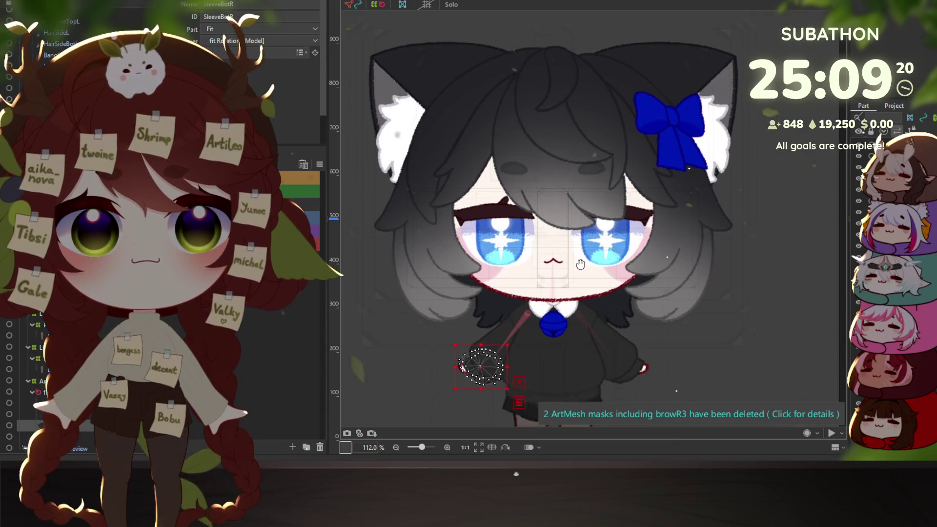
{"action": "left_click_drag", "start_coordinate": [580, 264], "coordinate": [582, 245]}
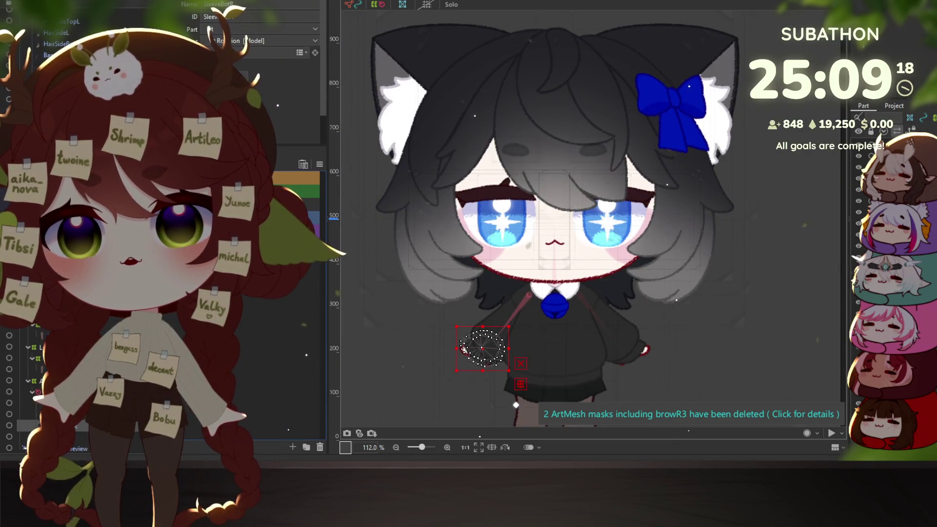
{"action": "double_click", "coordinate": [309, 280]}
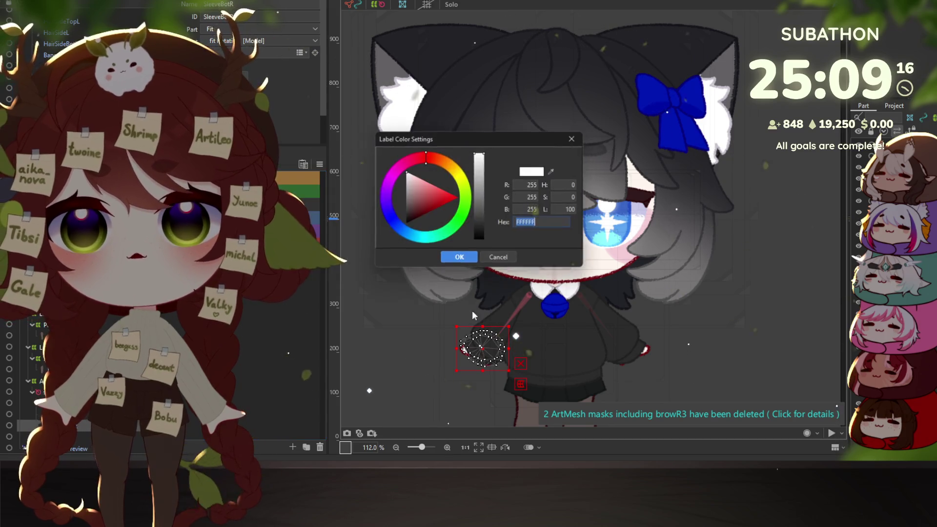
{"action": "type", "text": "232327"}
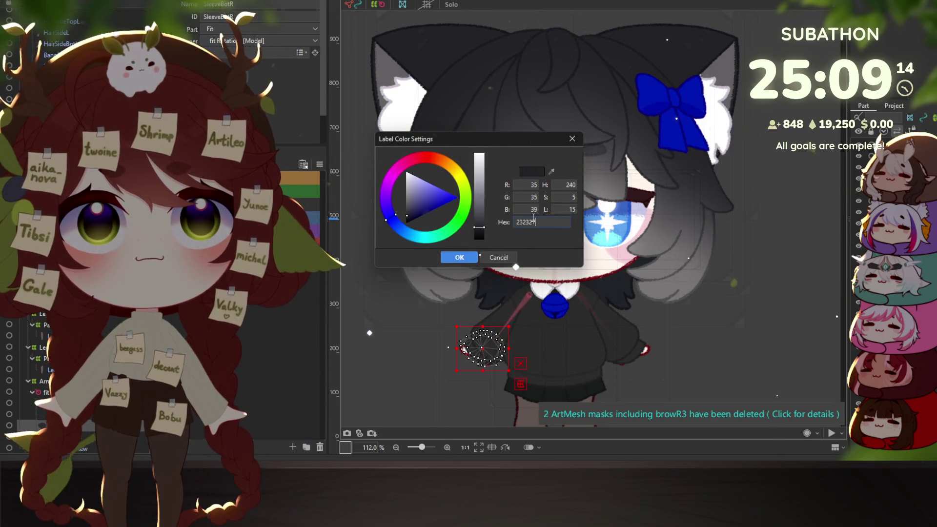
{"action": "left_click", "coordinate": [468, 259]}
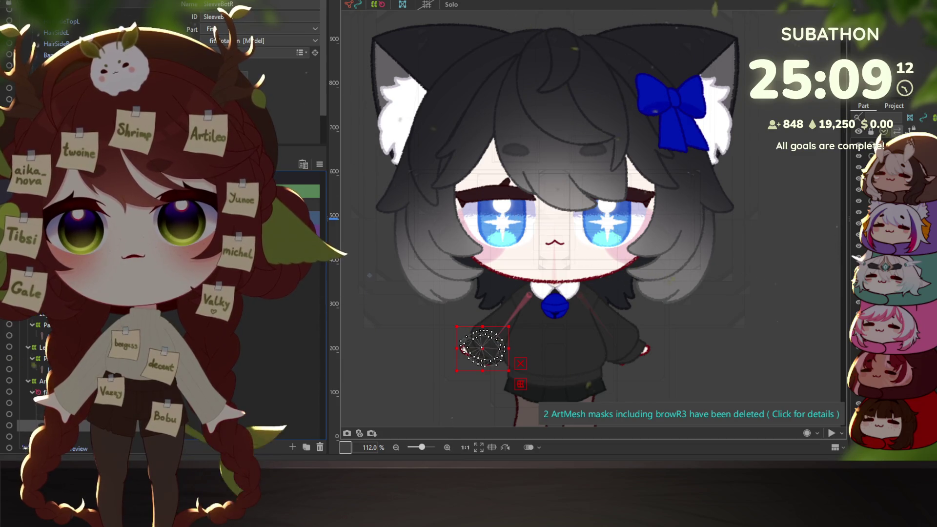
{"action": "double_click", "coordinate": [309, 281]}
{"action": "type", "text": "323232"}
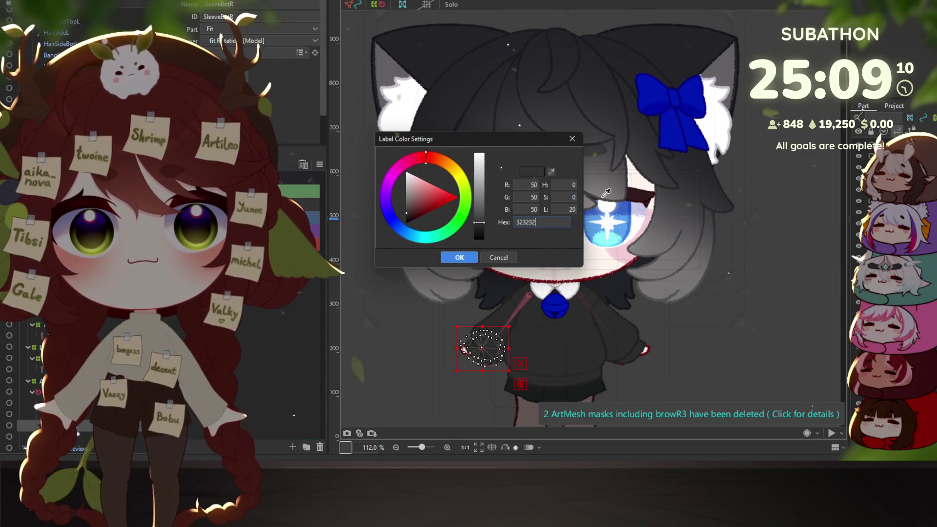
{"action": "left_click", "coordinate": [450, 257]}
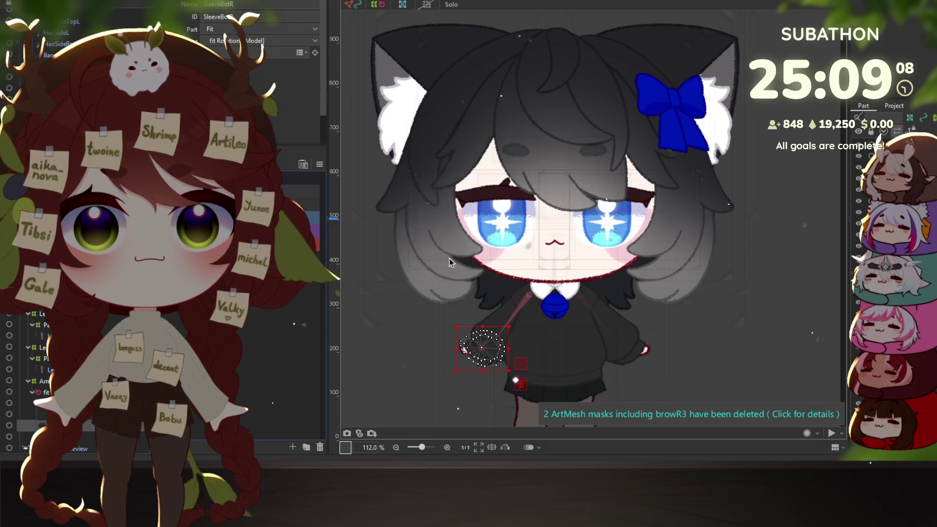
- Give another part the light blue 5FA5F1 label colour
{"action": "right_click", "coordinate": [273, 201]}
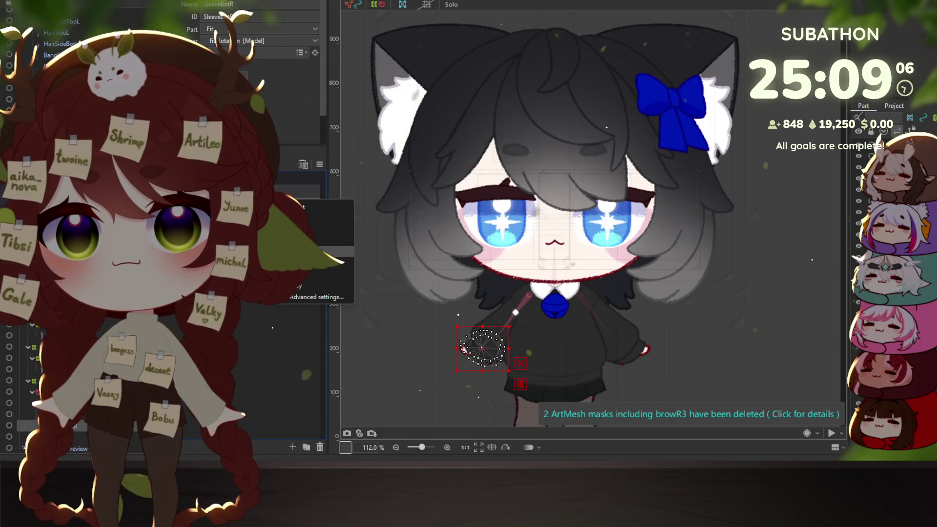
{"action": "left_click", "coordinate": [323, 297]}
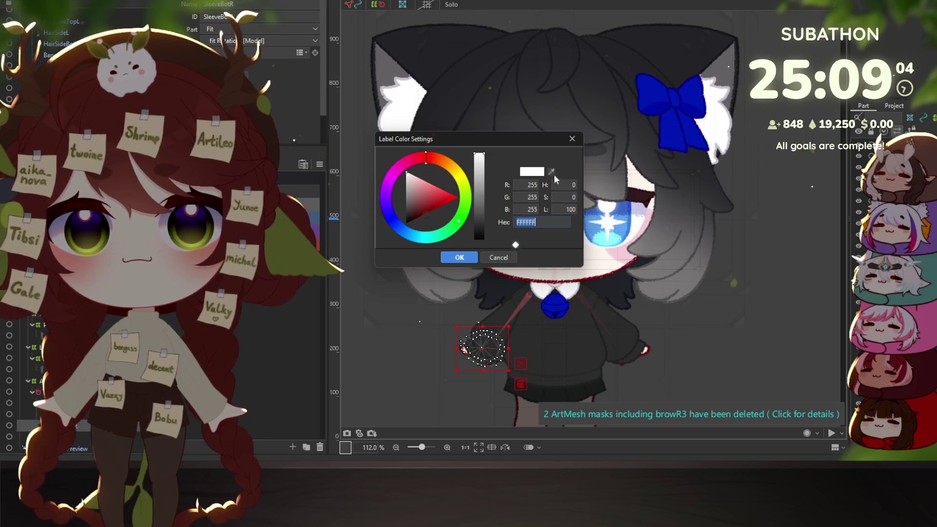
{"action": "left_click", "coordinate": [454, 257]}
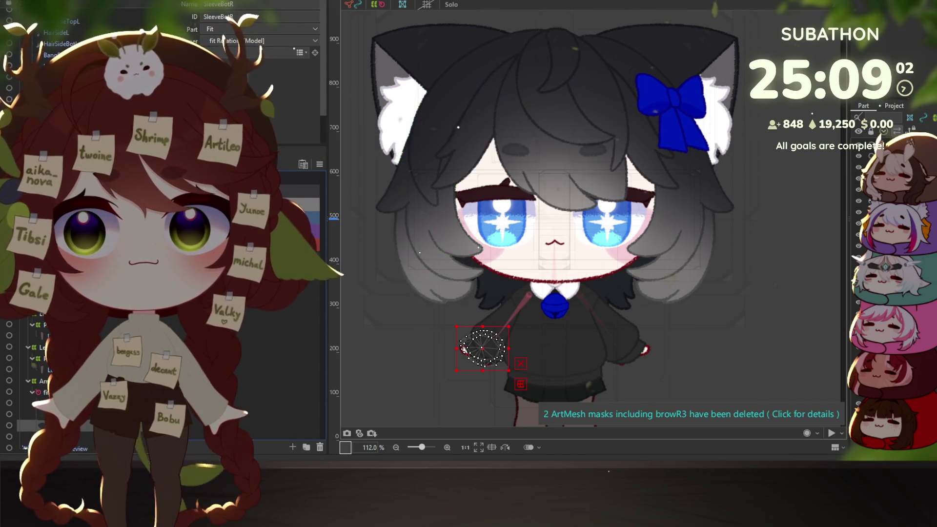
{"action": "right_click", "coordinate": [293, 221]}
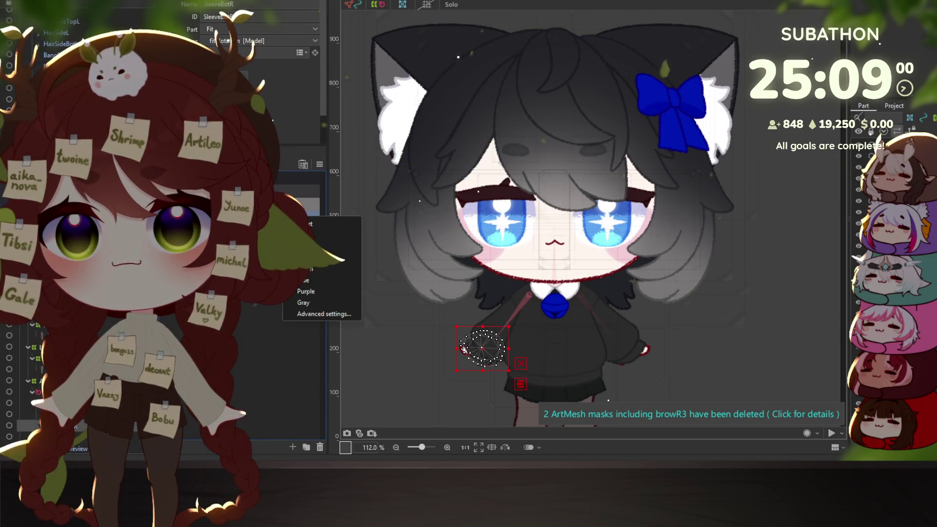
{"action": "left_click", "coordinate": [312, 315]}
{"action": "type", "text": "5FA5F1"}
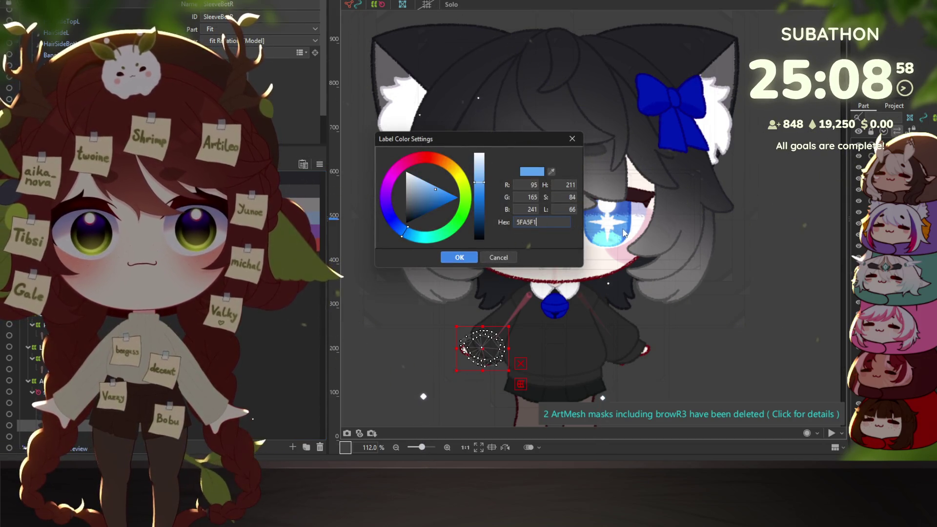
{"action": "key", "text": "Return"}
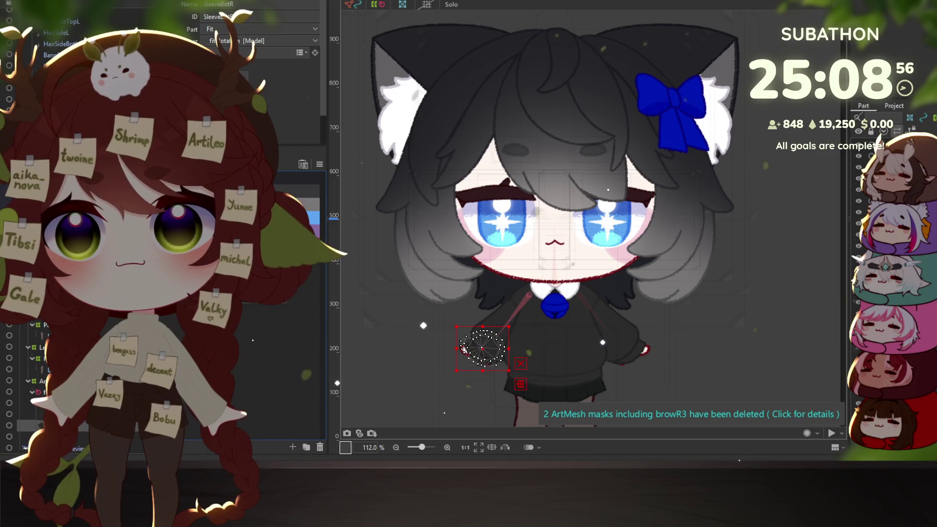
- Set two more parts' label colours to hair grey 39383C and deep blue 0016AC
{"action": "right_click", "coordinate": [292, 233]}
{"action": "left_click", "coordinate": [314, 388]}
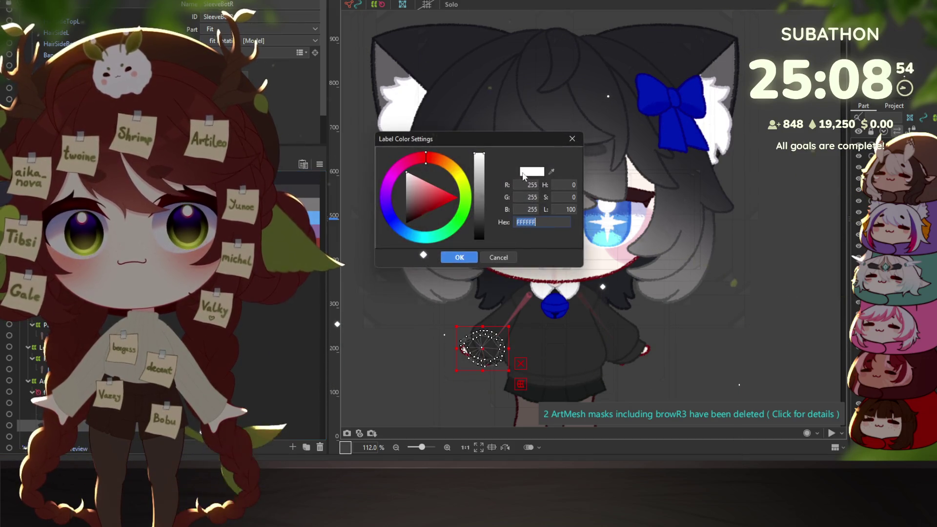
{"action": "left_click", "coordinate": [552, 171]}
{"action": "left_click", "coordinate": [593, 149]}
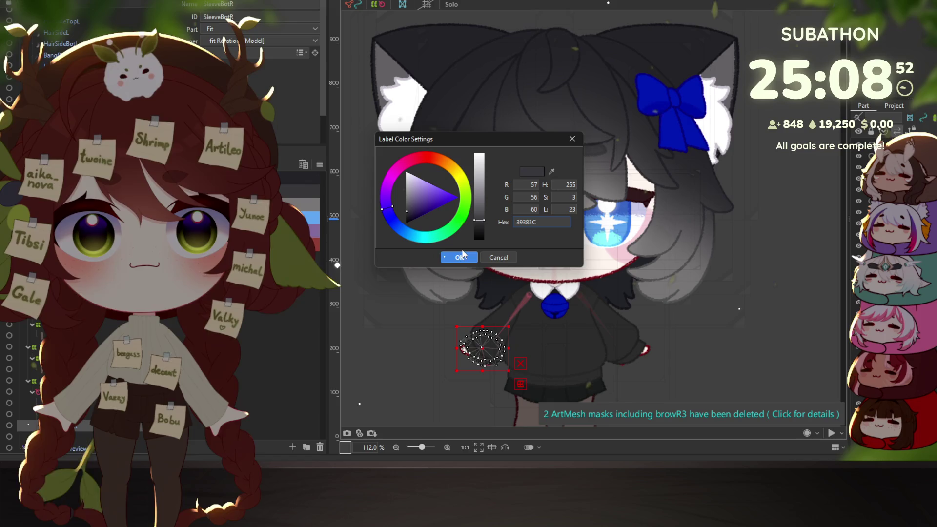
{"action": "left_click", "coordinate": [458, 258]}
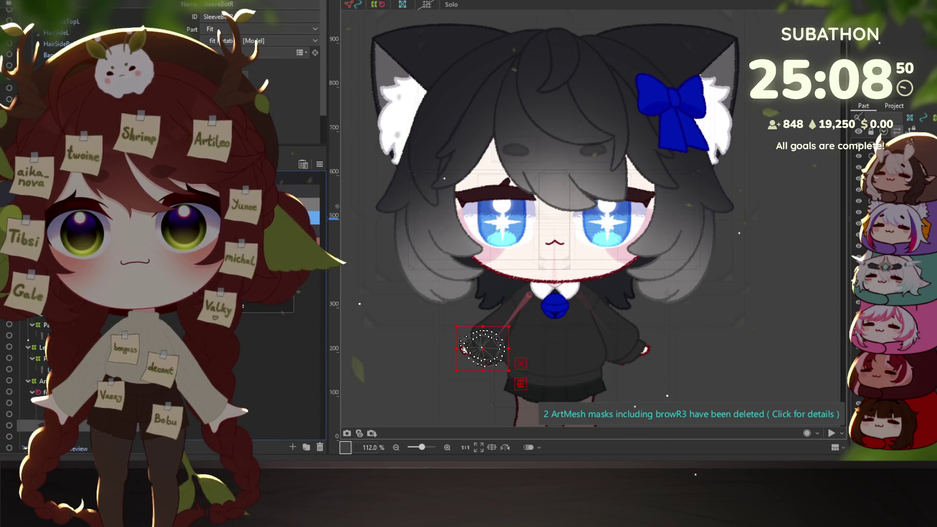
{"action": "right_click", "coordinate": [293, 245]}
{"action": "left_click", "coordinate": [319, 344]}
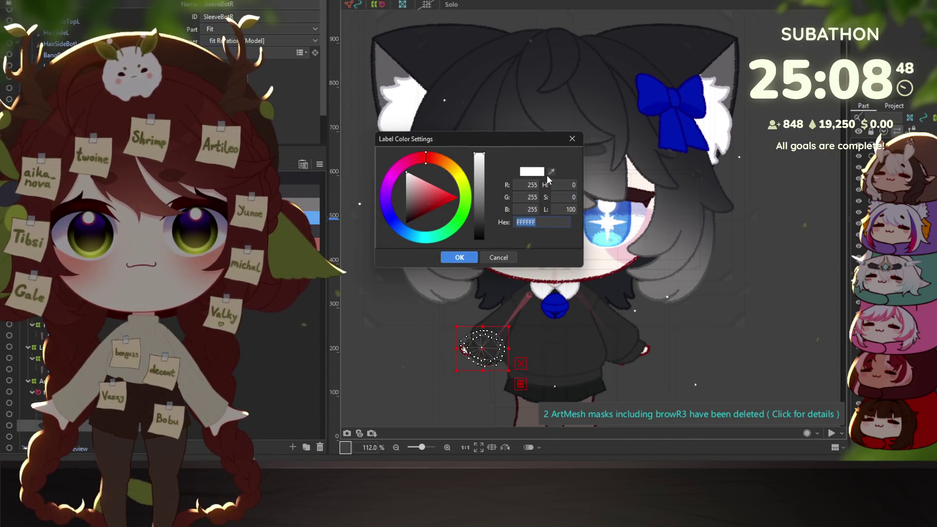
{"action": "key", "text": "Return"}
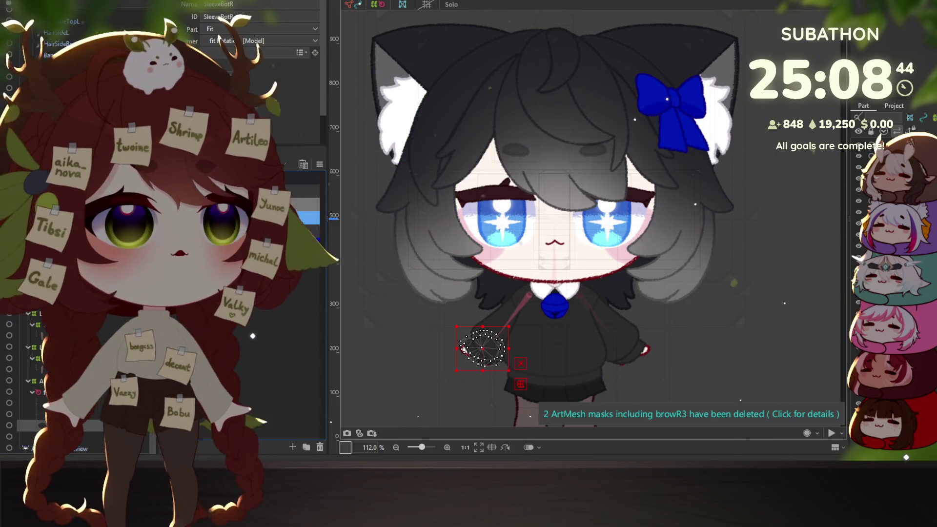
- Recentre the model, clear the selection, save with Ctrl+S, then select the head warp deformer
{"action": "scroll", "coordinate": [682, 252], "scroll_direction": "down", "scroll_amount": 4}
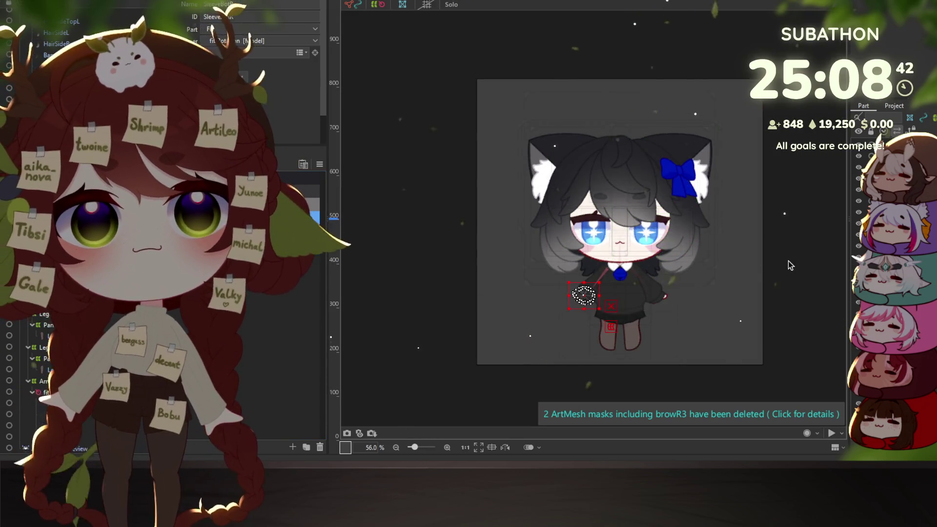
{"action": "scroll", "coordinate": [789, 260], "scroll_direction": "up", "scroll_amount": 2}
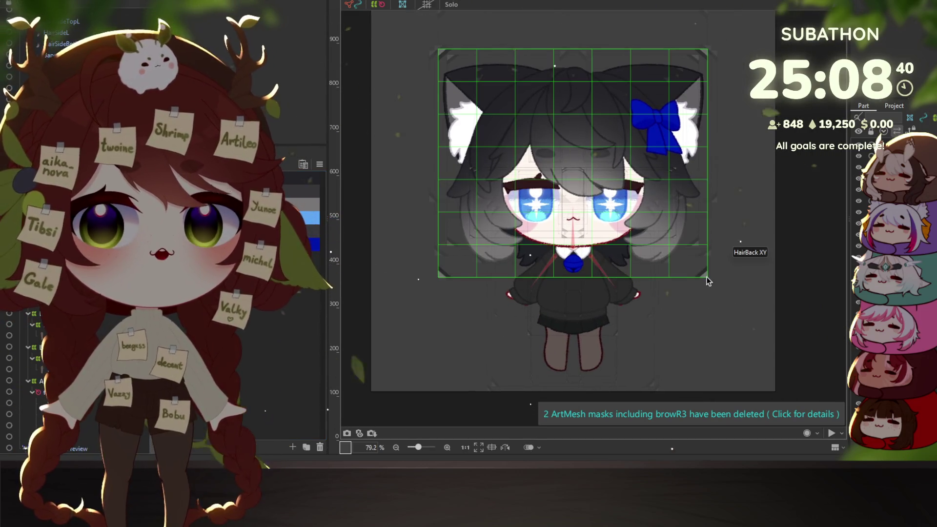
{"action": "left_click_drag", "start_coordinate": [651, 214], "coordinate": [642, 229]}
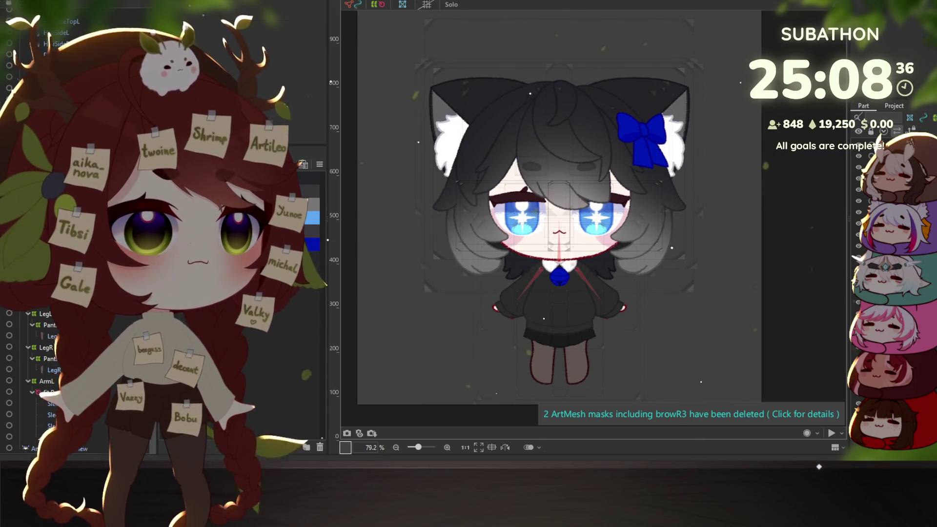
{"action": "left_click", "coordinate": [759, 244]}
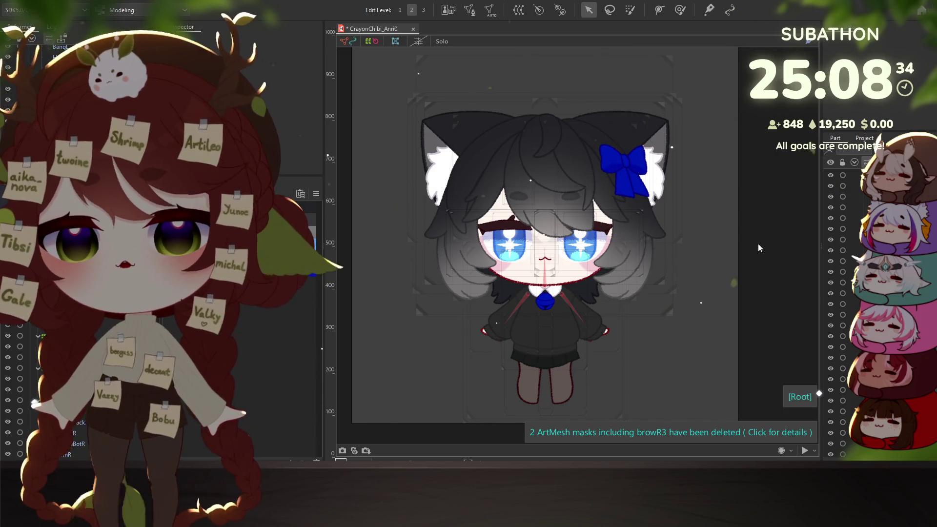
{"action": "key", "text": "ctrl+s"}
{"action": "left_click", "coordinate": [440, 284]}
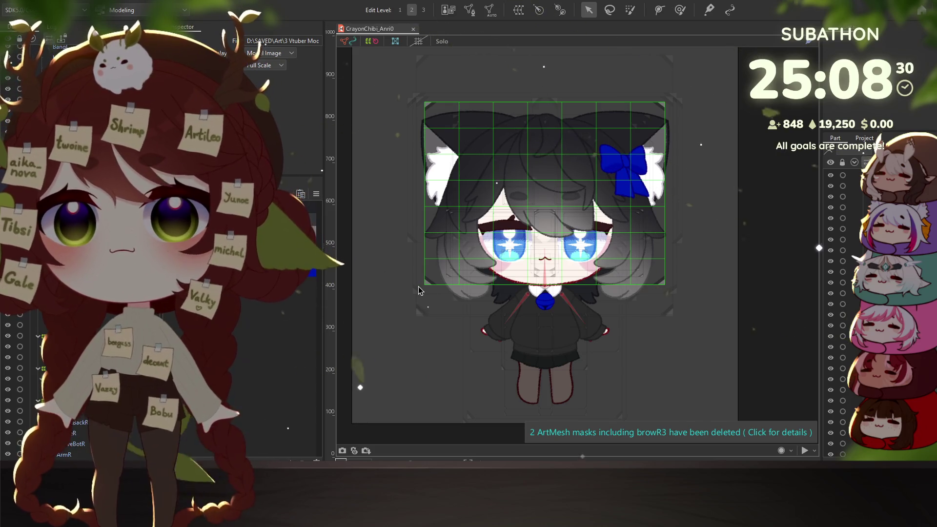
{"action": "left_click", "coordinate": [419, 293]}
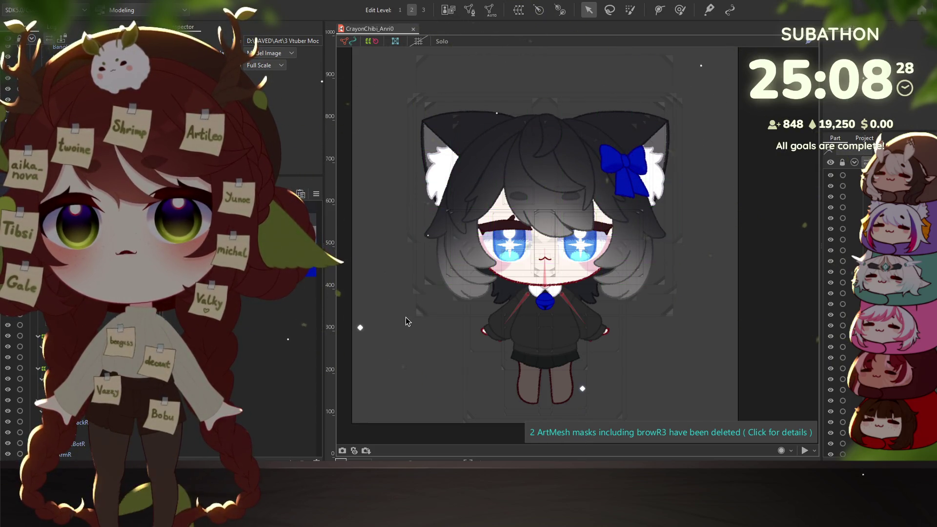